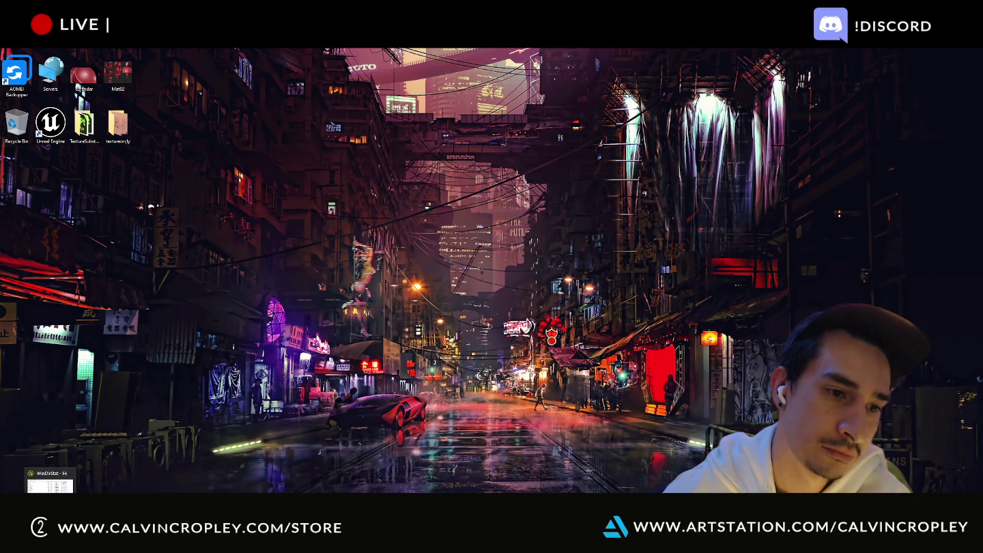
Step: Review per-folder drive usage in WinDirStat, then return to the Substance Painter head project
click(49, 482)
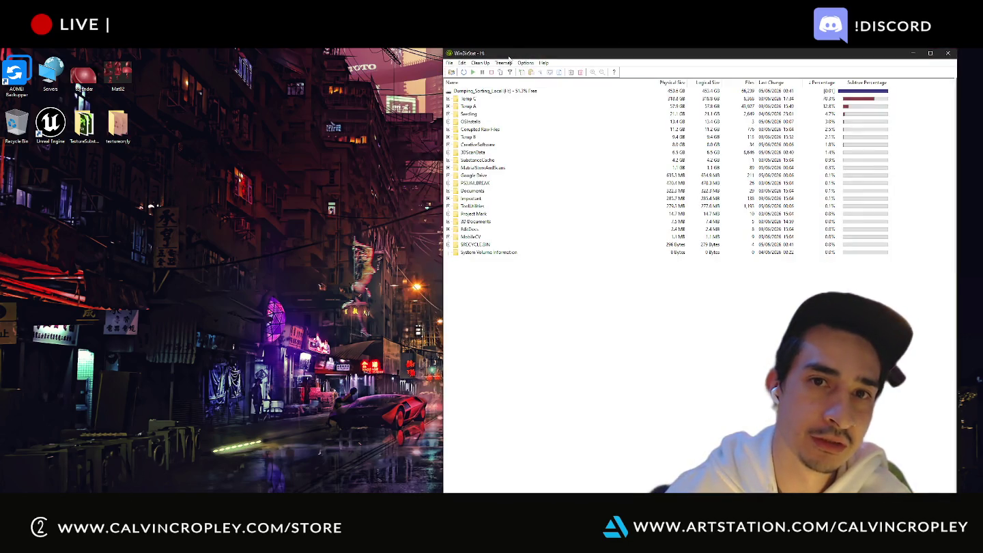
drag(508, 55, 392, 46)
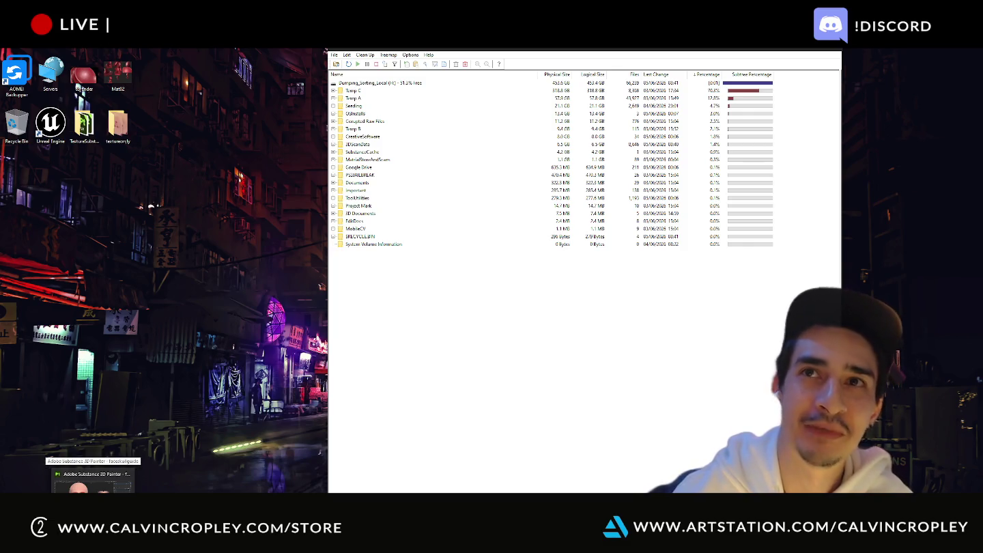
click(92, 483)
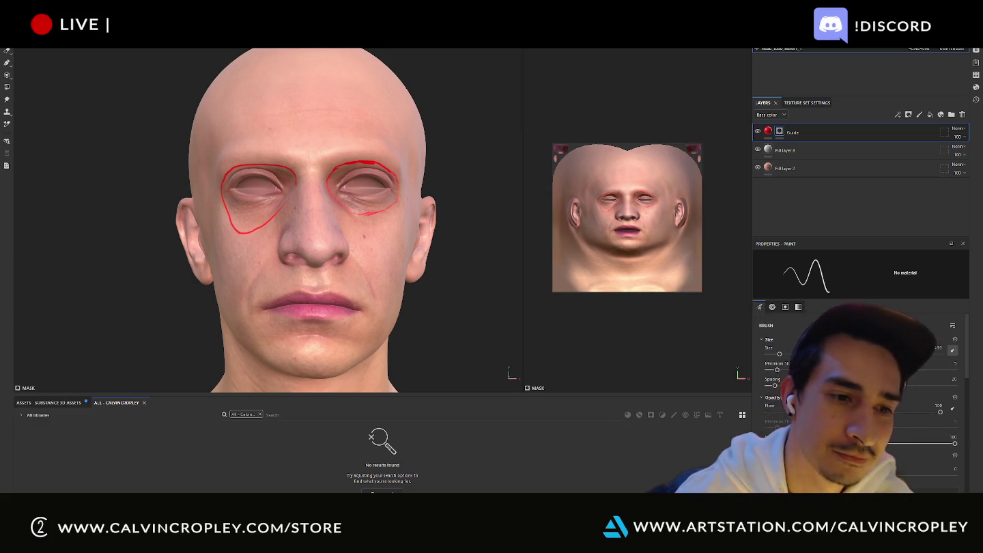
Step: Return to the Painter face project, bring up quick brush settings, then open the Windows Start menu
click(102, 483)
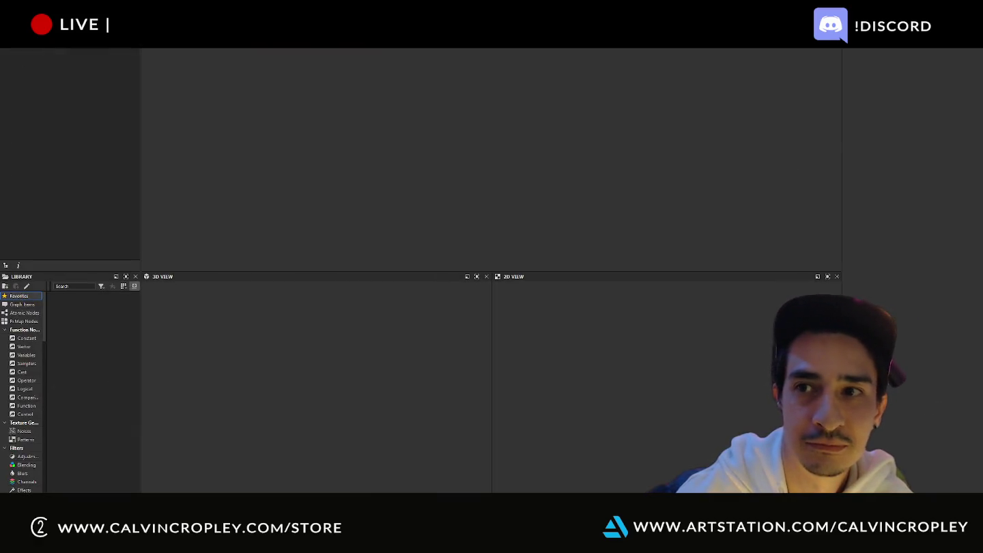
key(alt+Tab)
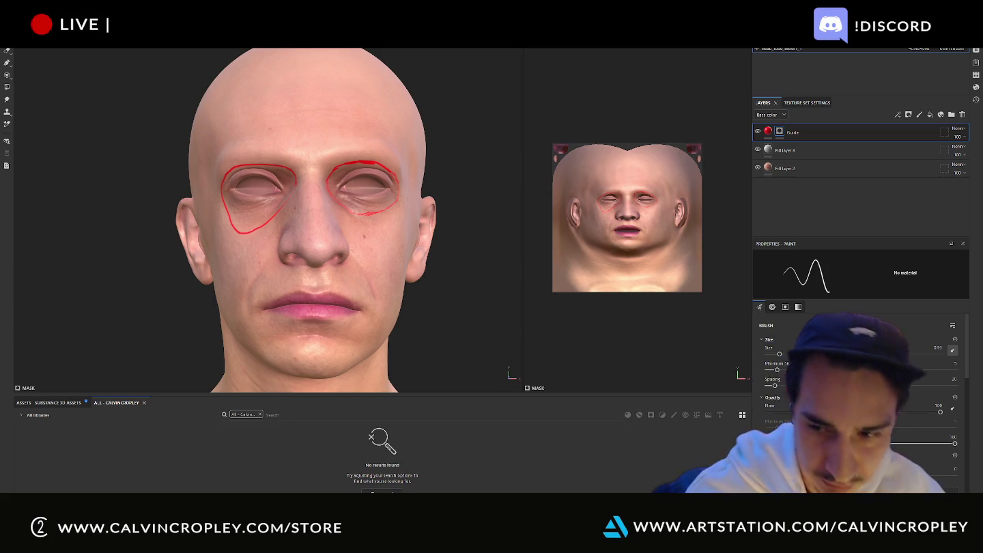
right_click(436, 235)
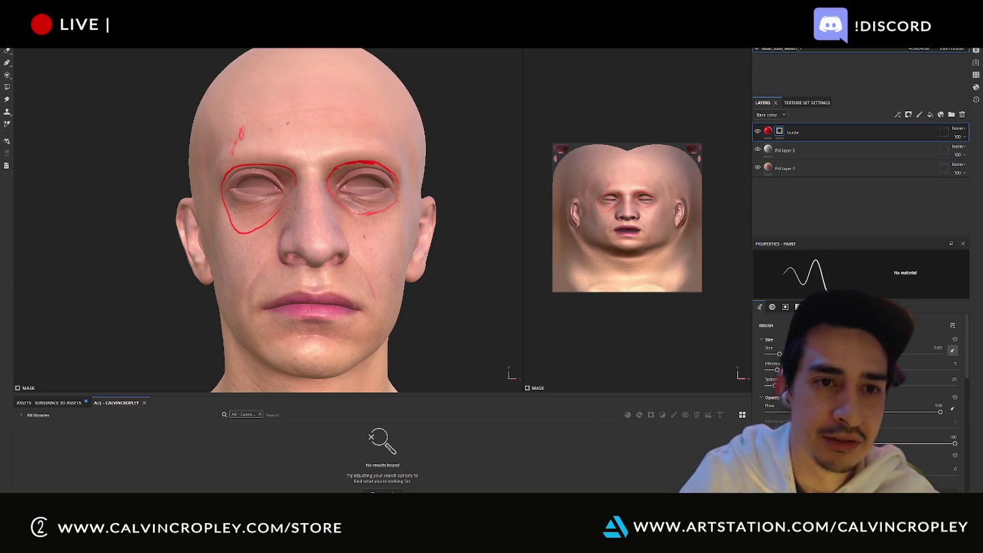
key(super)
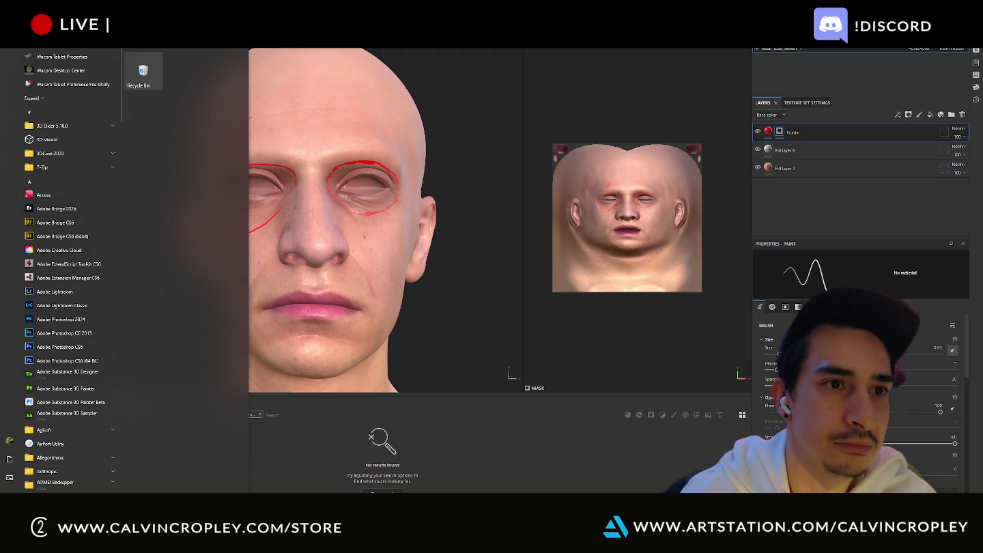
Step: Open Wacom Tablet Properties, check the side switch options, and test pen pressure response
click(89, 58)
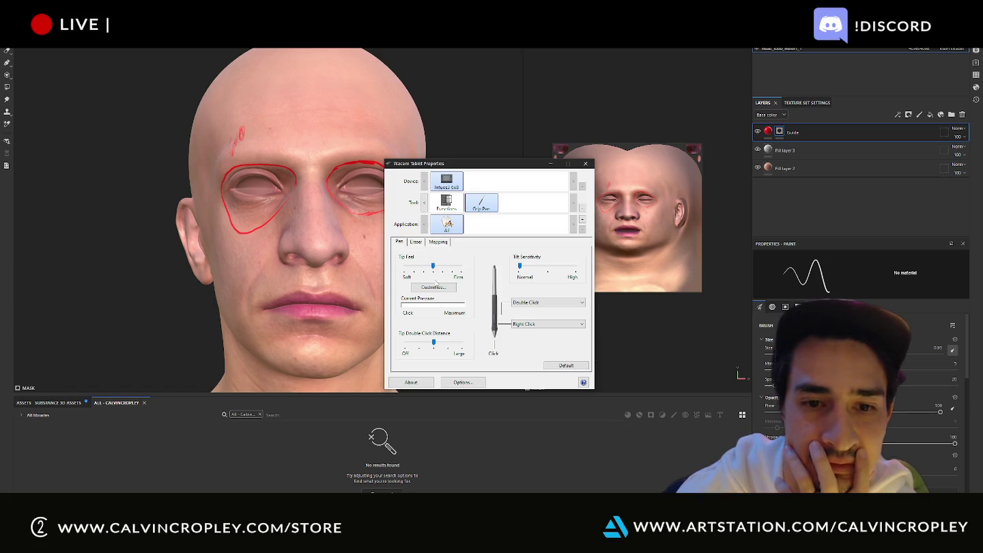
click(456, 385)
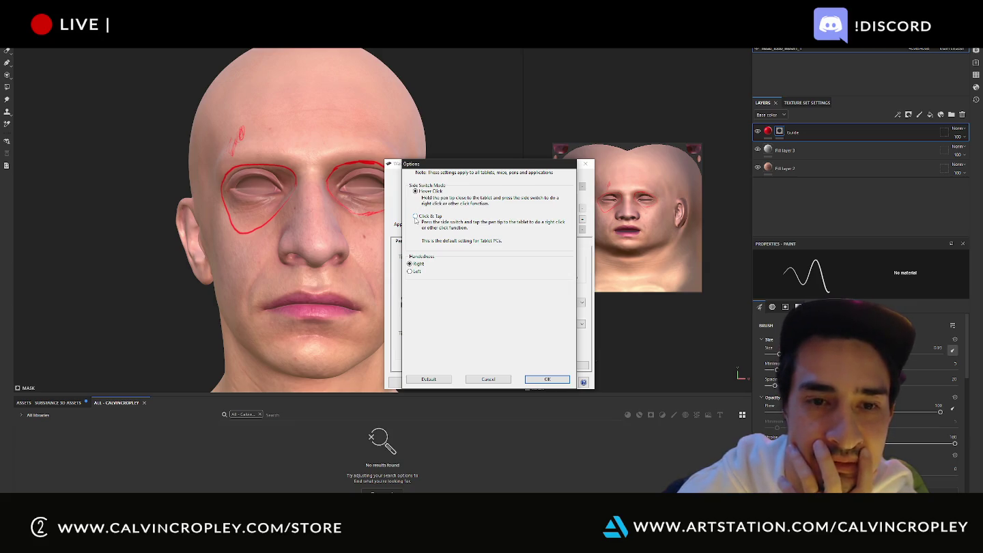
click(549, 380)
click(526, 346)
click(531, 348)
click(534, 349)
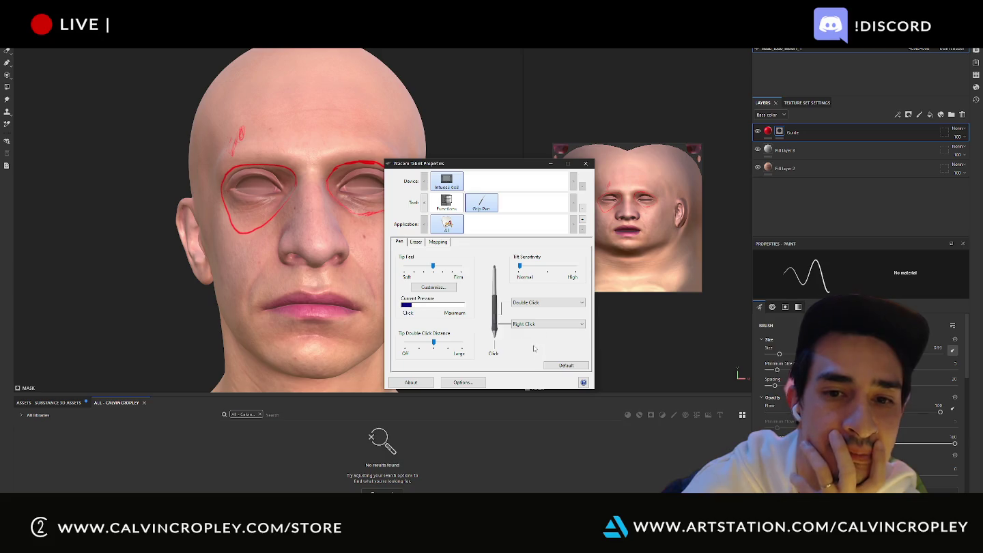
click(534, 347)
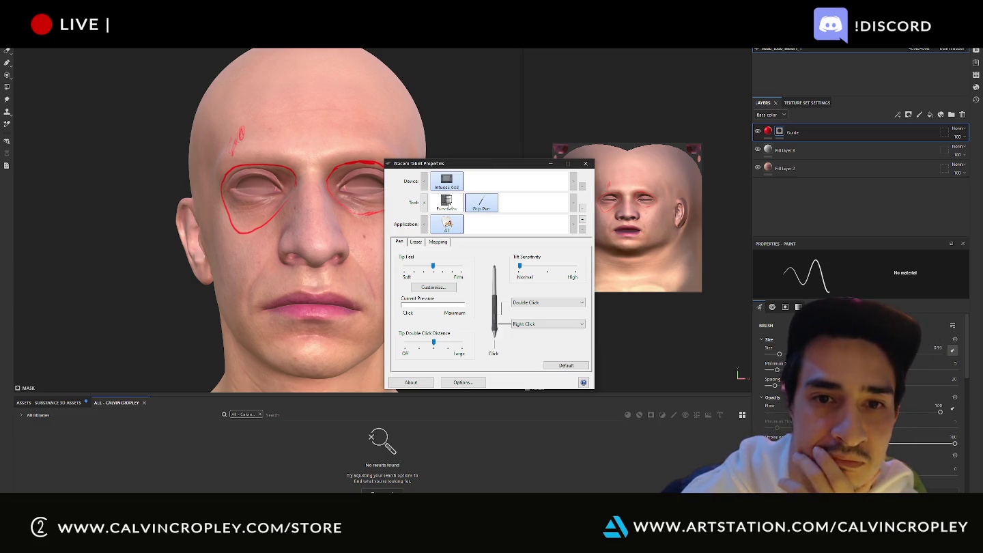
Step: Review the touch strip's Auto Scroll/Zoom settings and move the window off the face
click(423, 206)
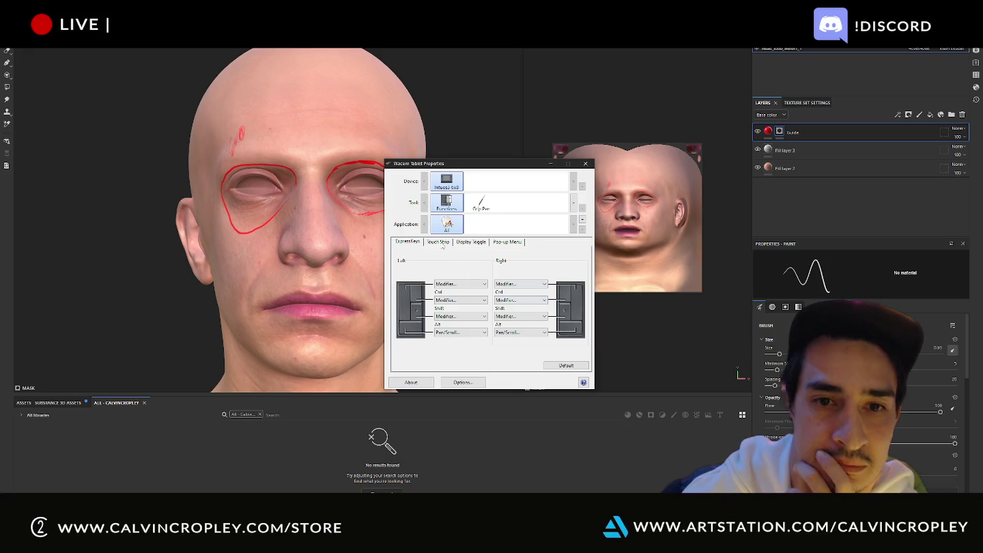
click(440, 243)
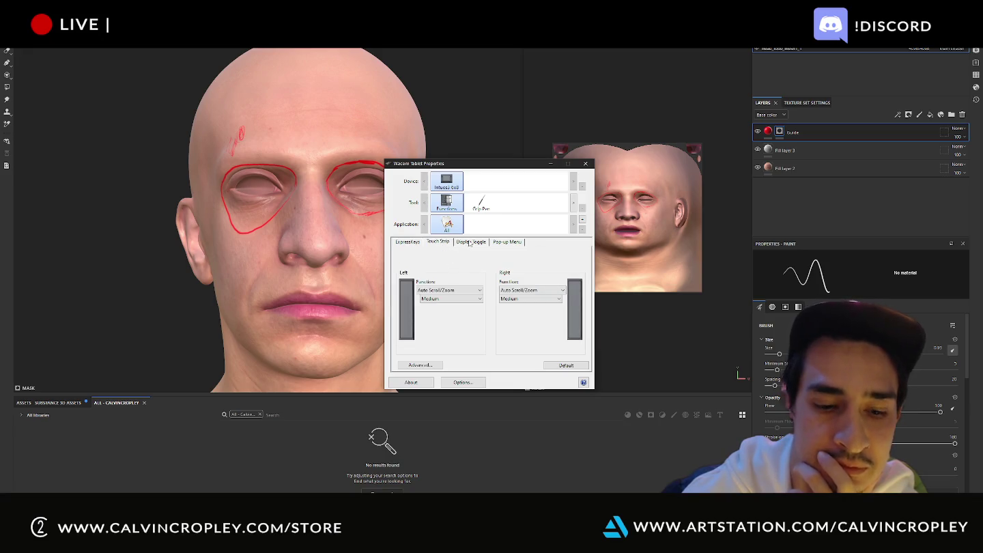
scroll(239, 263, down, 3)
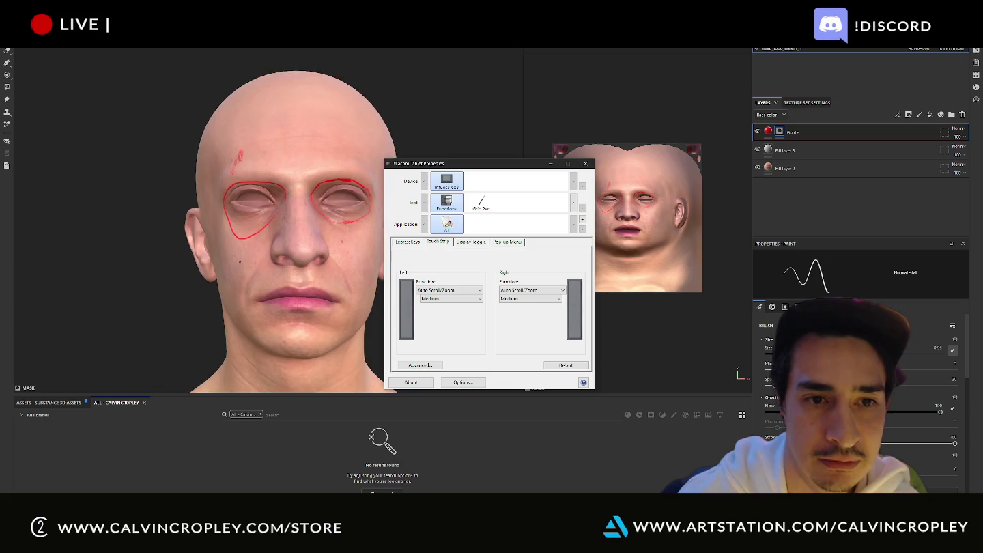
scroll(239, 263, up, 2)
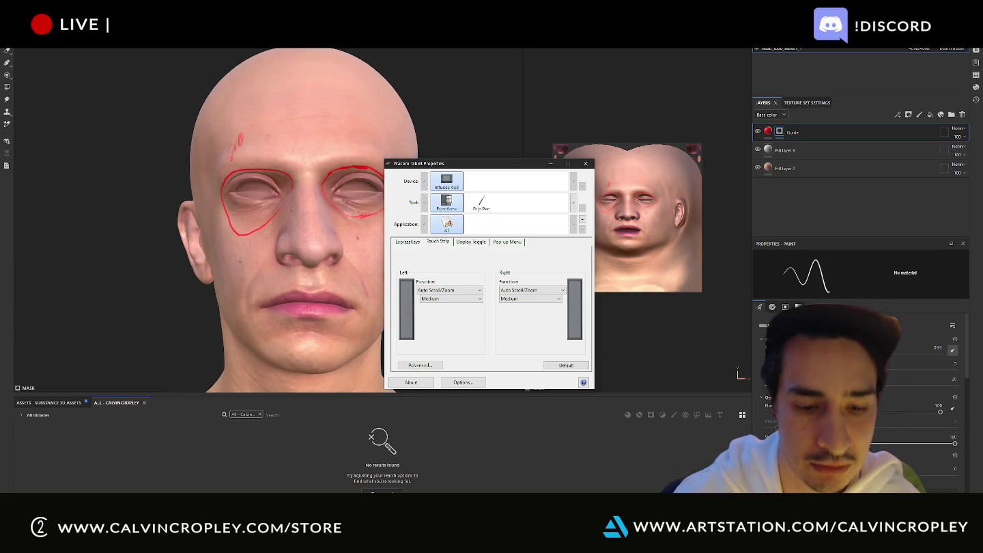
scroll(240, 262, up, 2)
scroll(240, 262, down, 2)
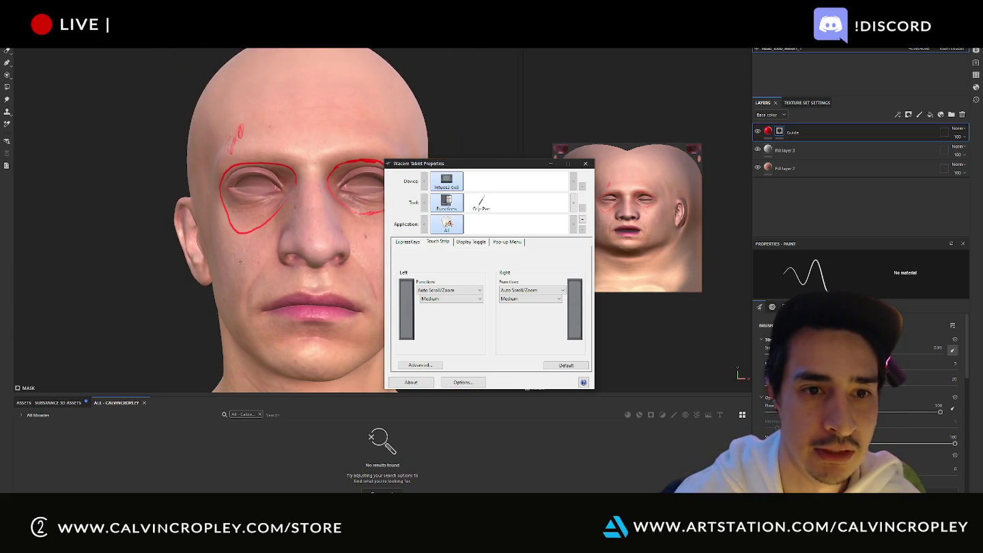
scroll(240, 263, down, 2)
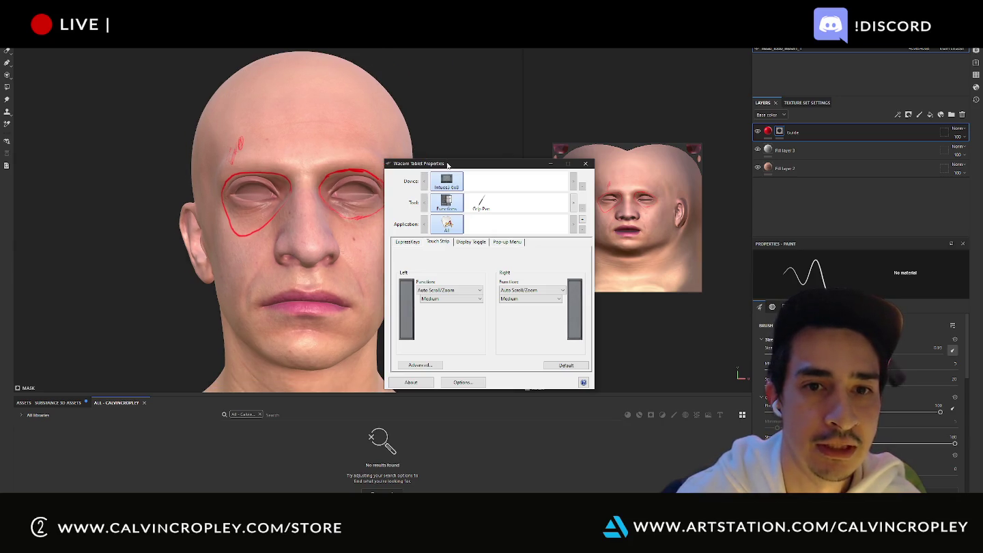
drag(448, 165, 743, 175)
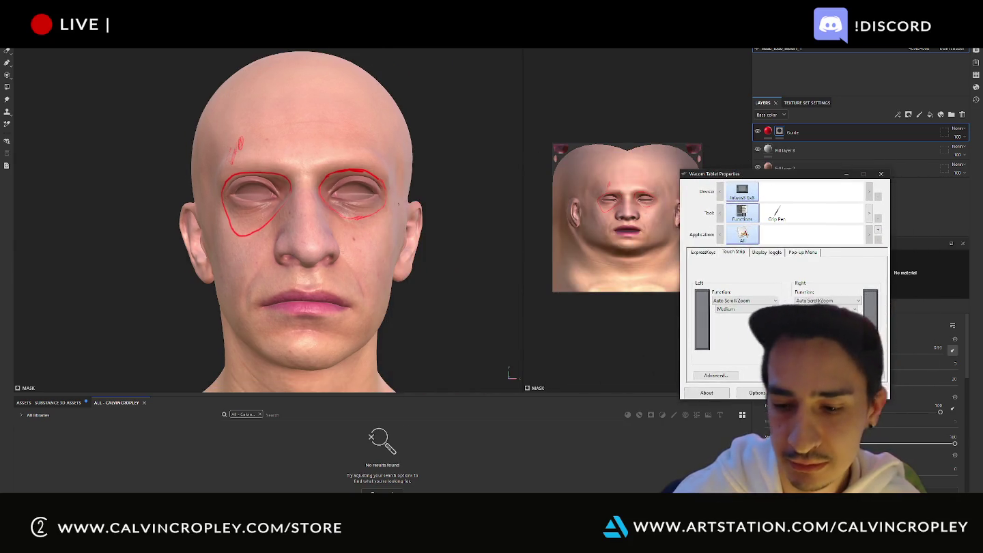
Step: Zoom into the face and browse the Wacom ExpressKeys, Display Toggle and Pop-up Menu tabs
key(4)
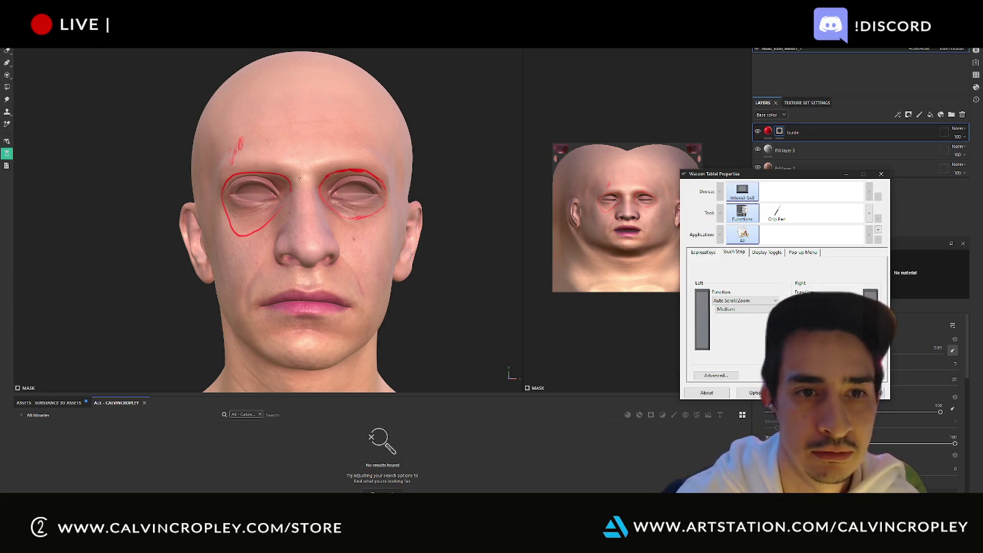
scroll(299, 179, up, 2)
scroll(299, 178, up, 2)
scroll(299, 178, up, 2)
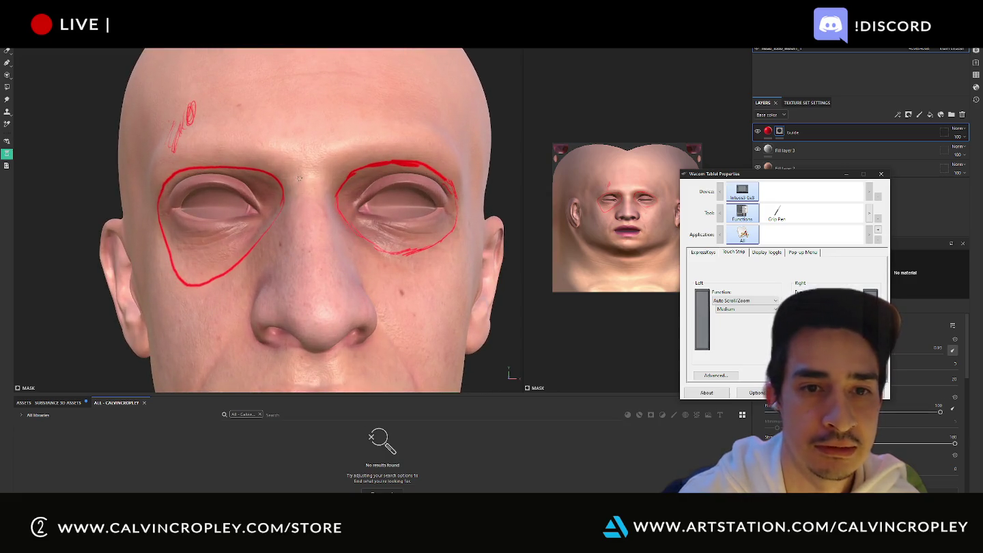
scroll(299, 179, up, 1)
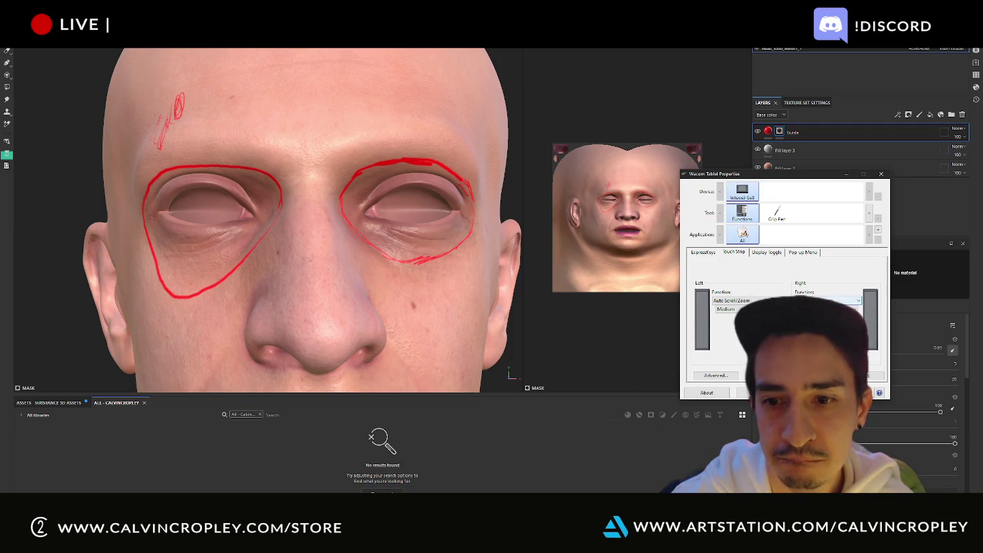
click(707, 252)
click(765, 252)
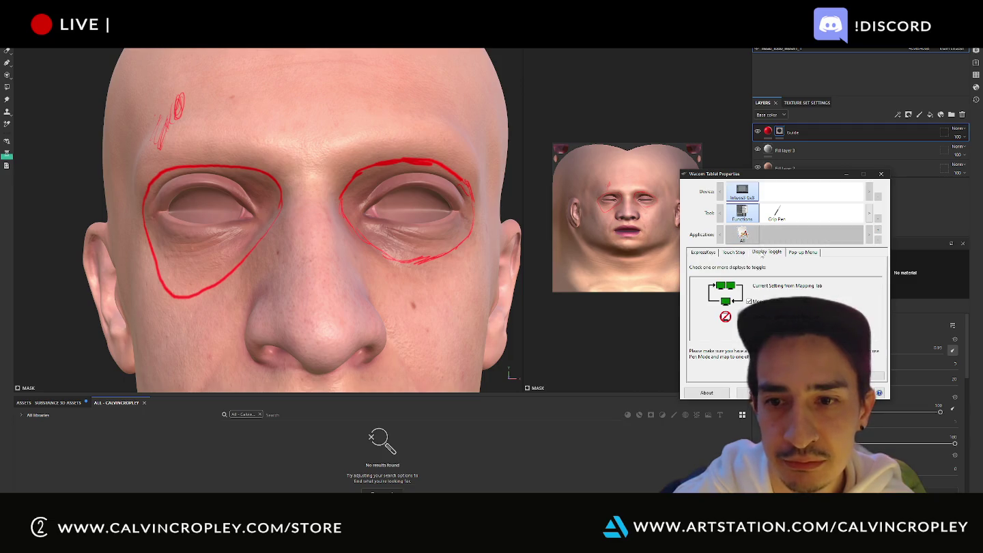
click(805, 252)
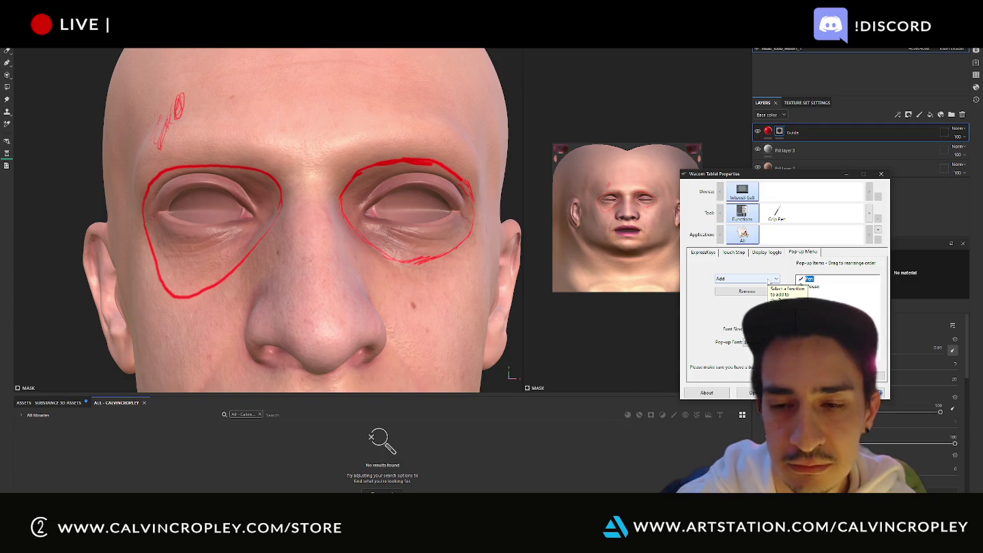
Step: Paint a red test dab on the cheek, then undo the test strokes
click(339, 364)
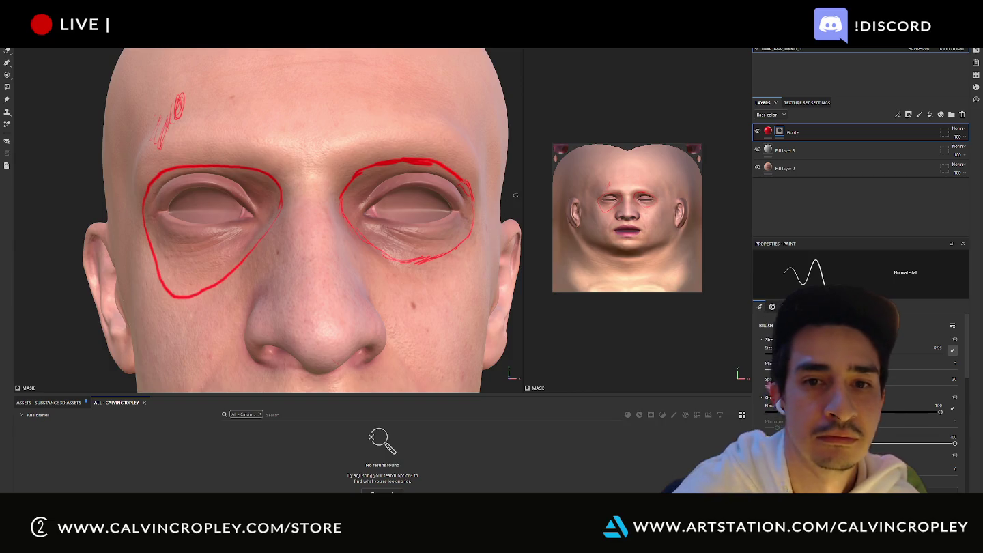
click(403, 339)
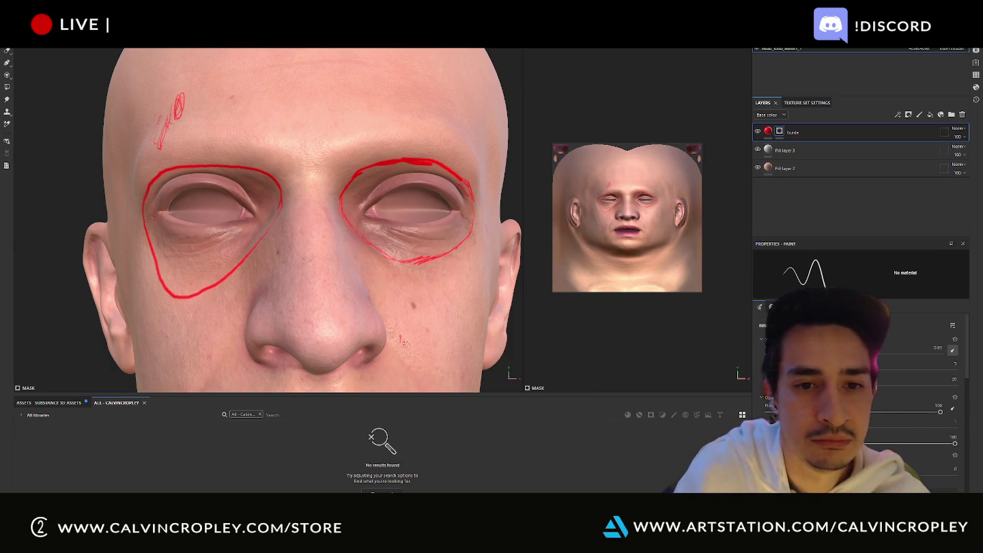
drag(402, 338, 407, 347)
key(ctrl+z)
key(ctrl+z)
key(ctrl+z)
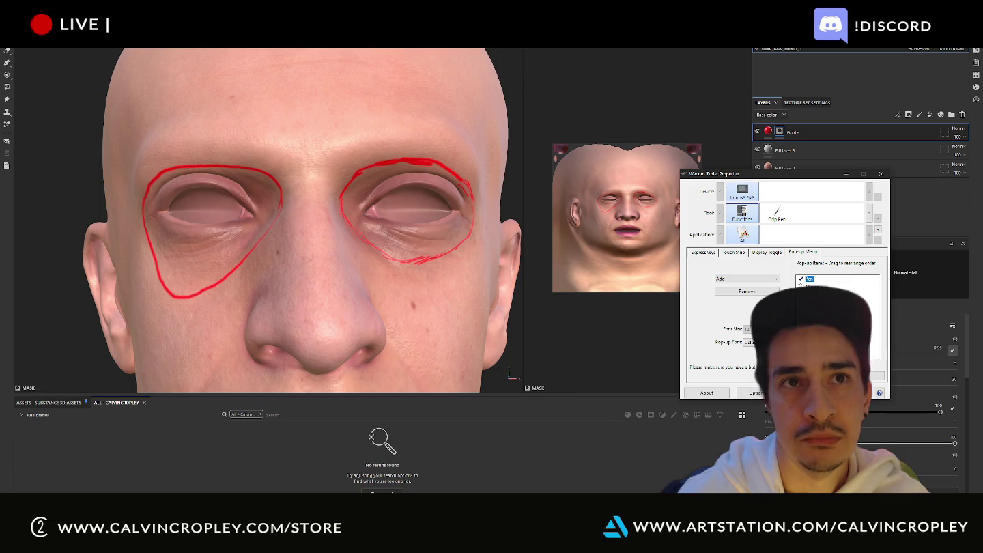
Step: Browse the ExpressKeys, Touch Strip, Display Toggle and Pop-up Menu function tabs
click(709, 254)
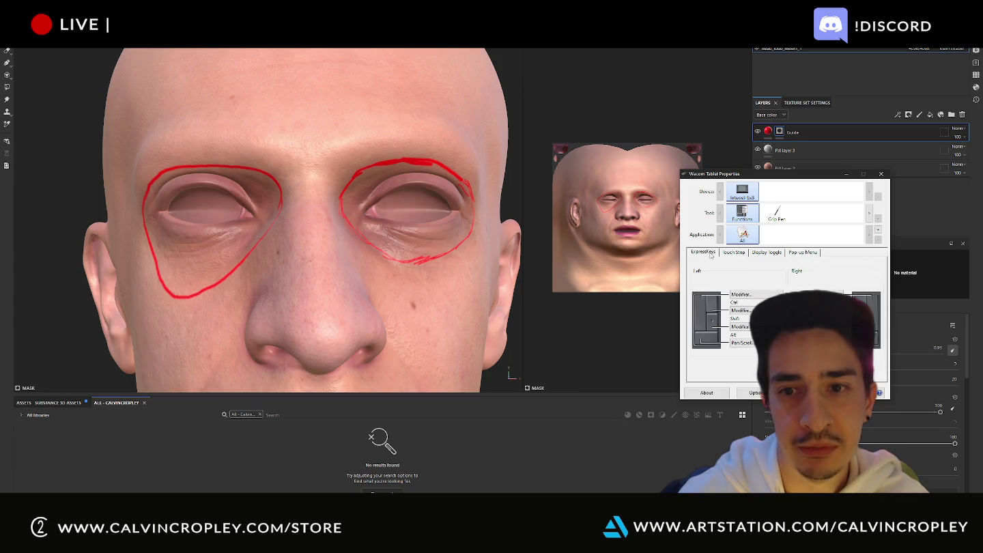
click(741, 254)
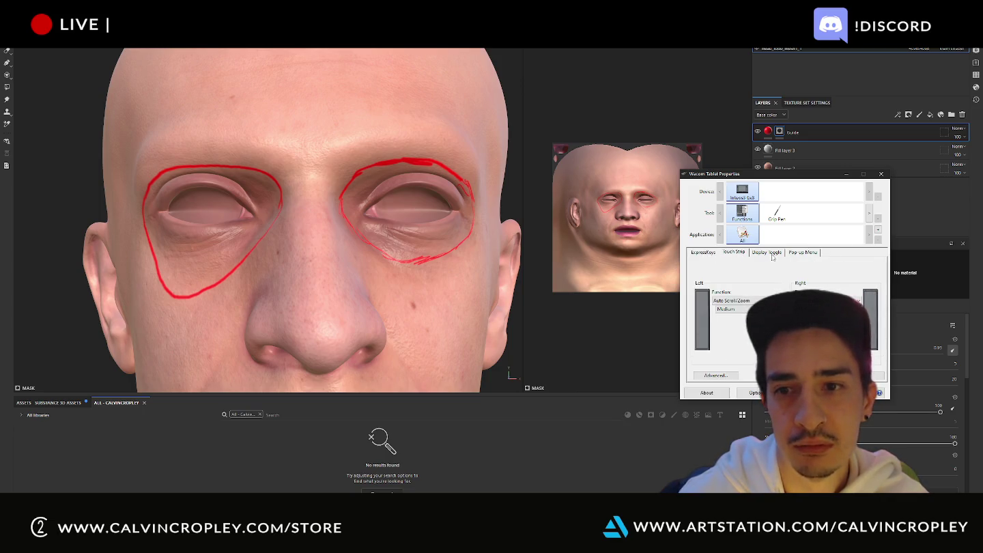
click(772, 258)
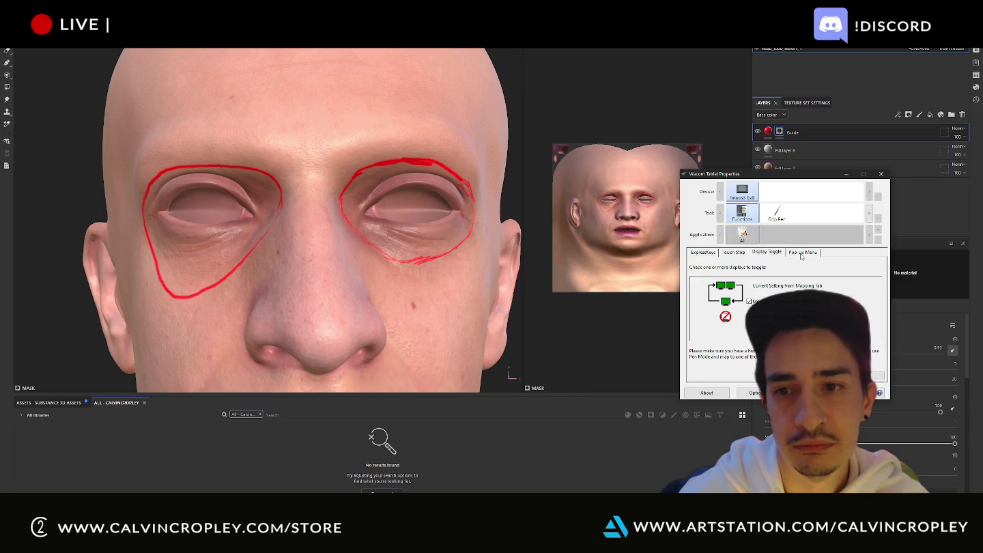
click(801, 254)
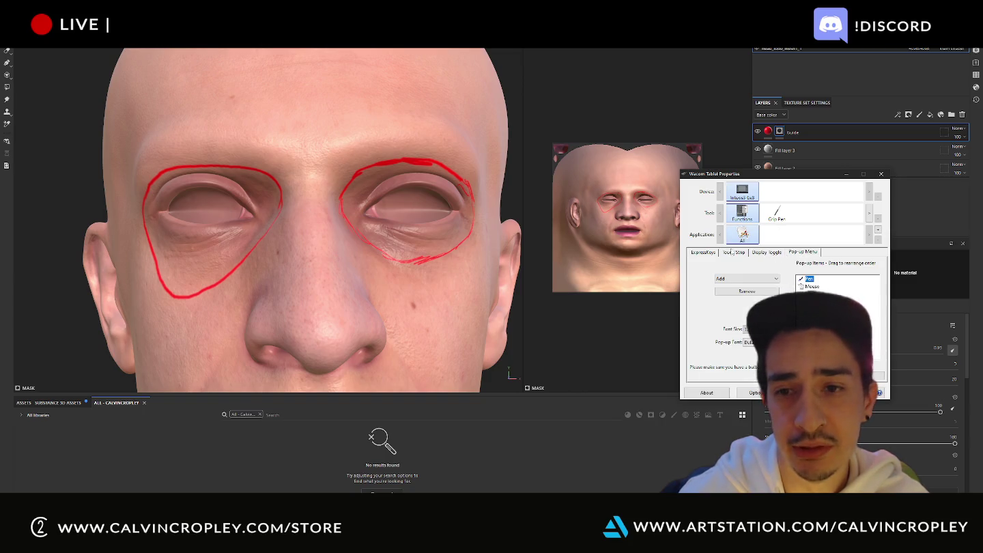
click(733, 253)
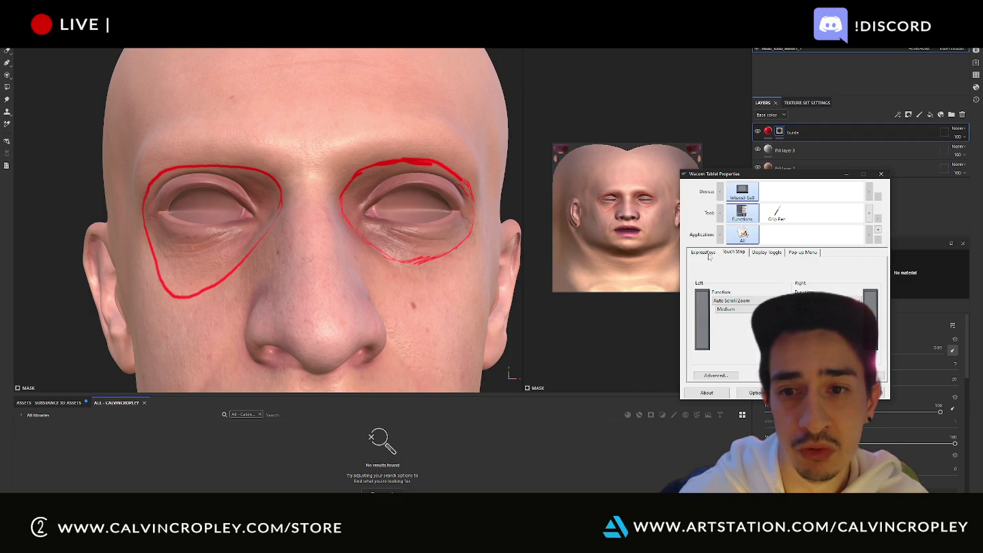
click(710, 255)
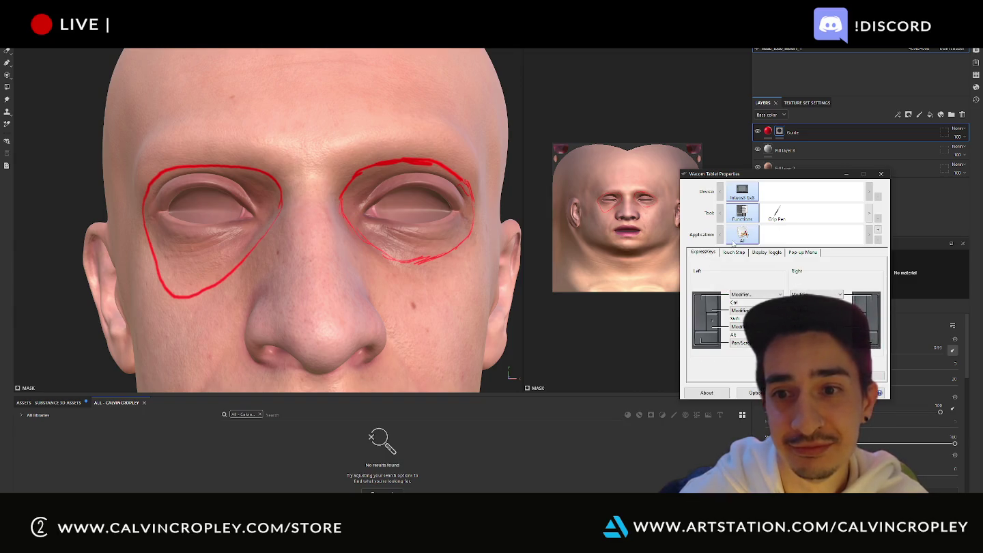
Step: Select the Grip Pen and review its button and side-switch options, keeping double click
click(776, 216)
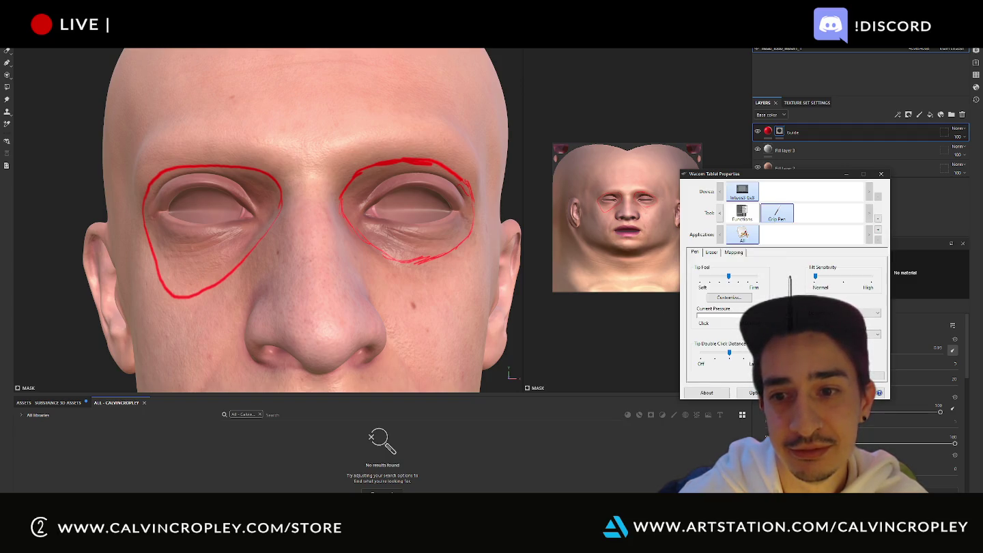
click(843, 312)
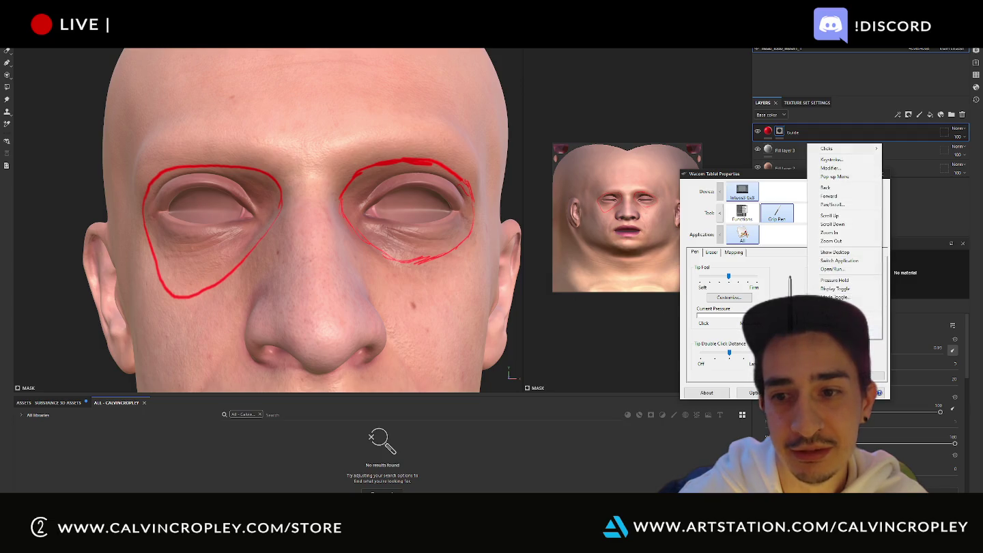
click(840, 312)
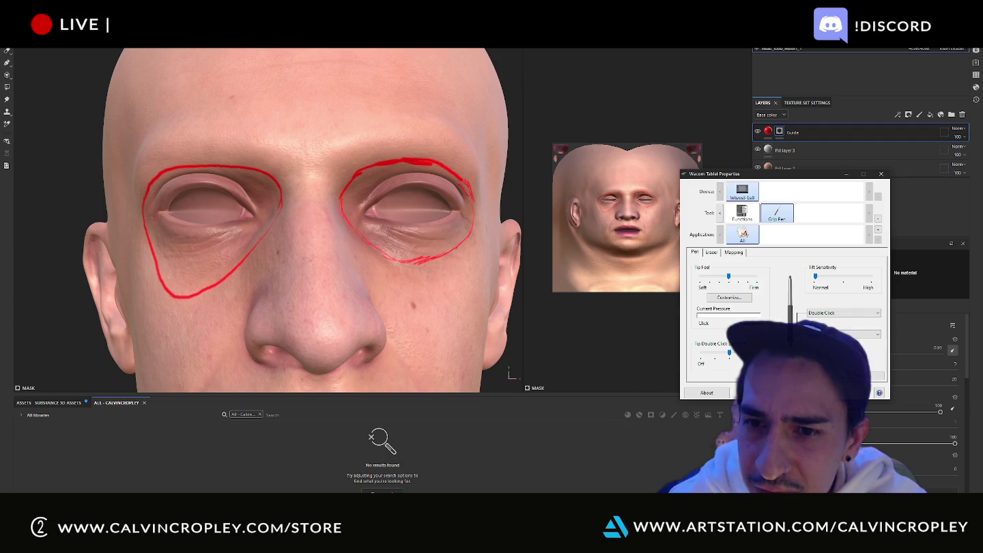
click(846, 393)
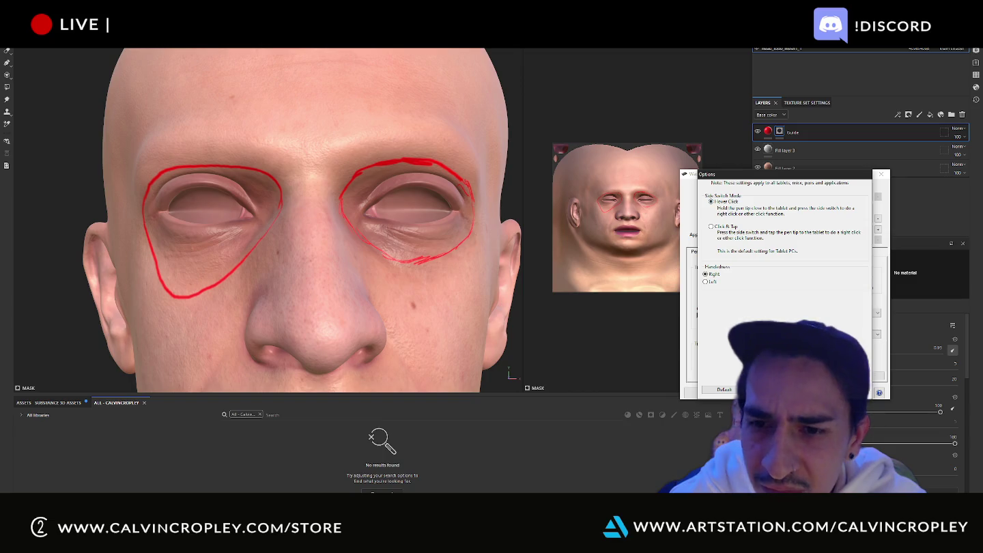
key(Return)
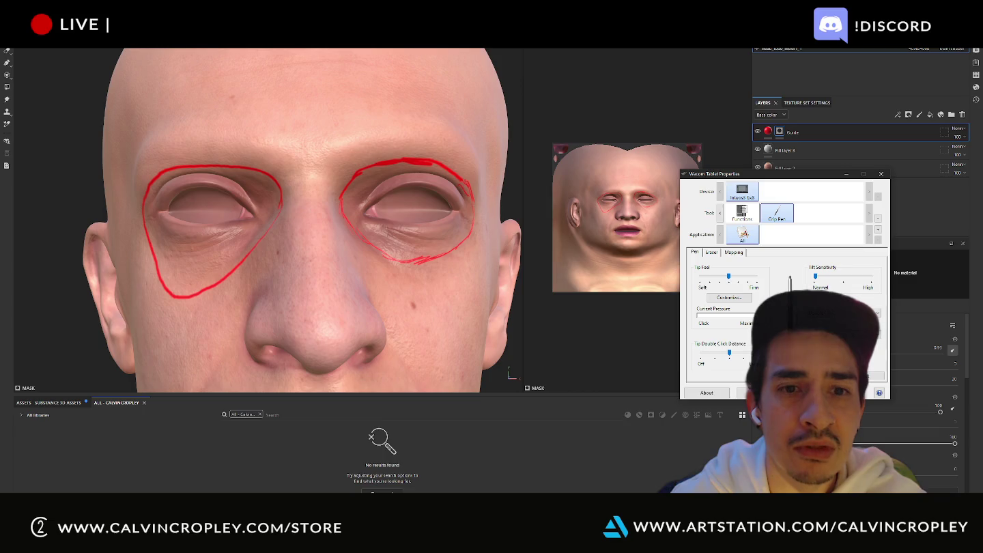
Step: Review the Eraser and Mapping tabs, uncheck Use Windows Ink, and return to Painter
drag(744, 180, 677, 207)
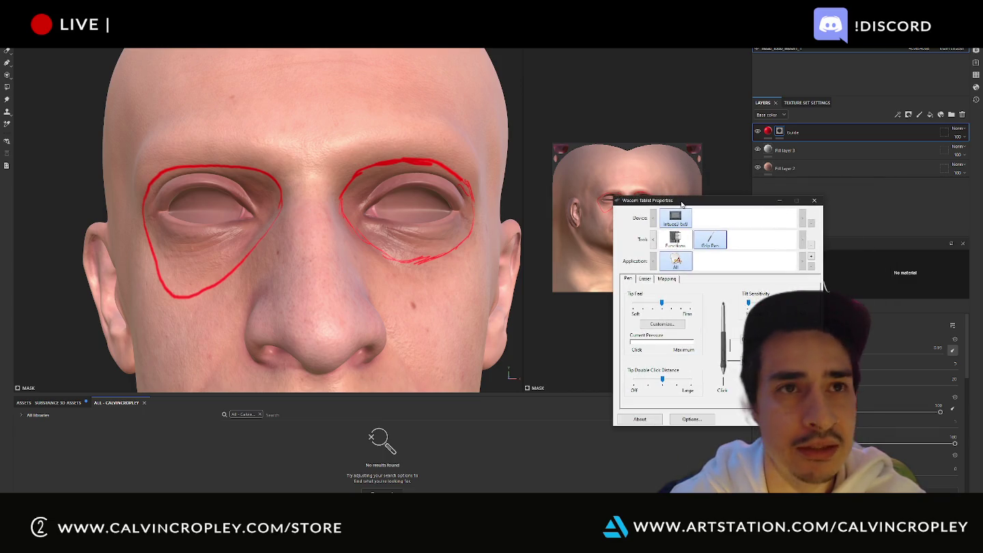
click(645, 279)
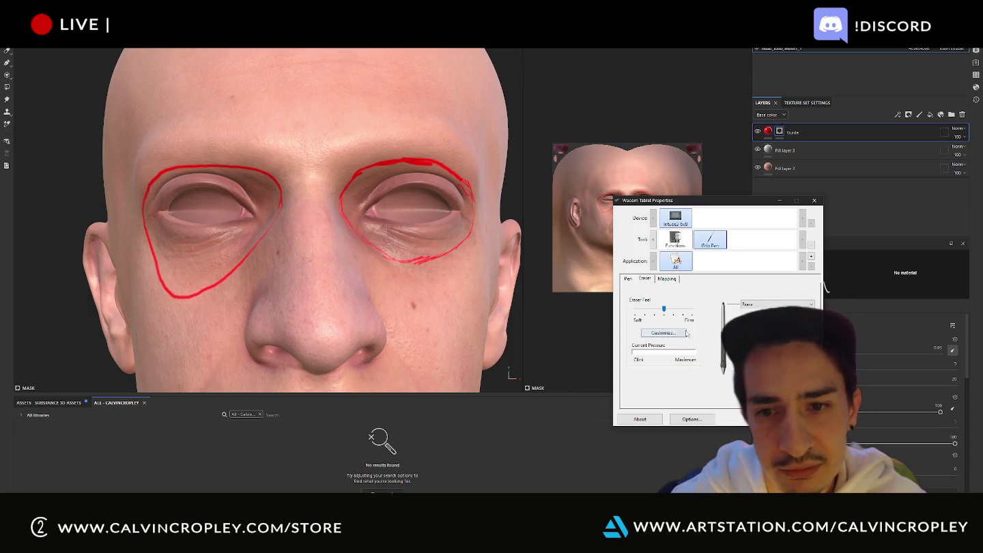
click(667, 279)
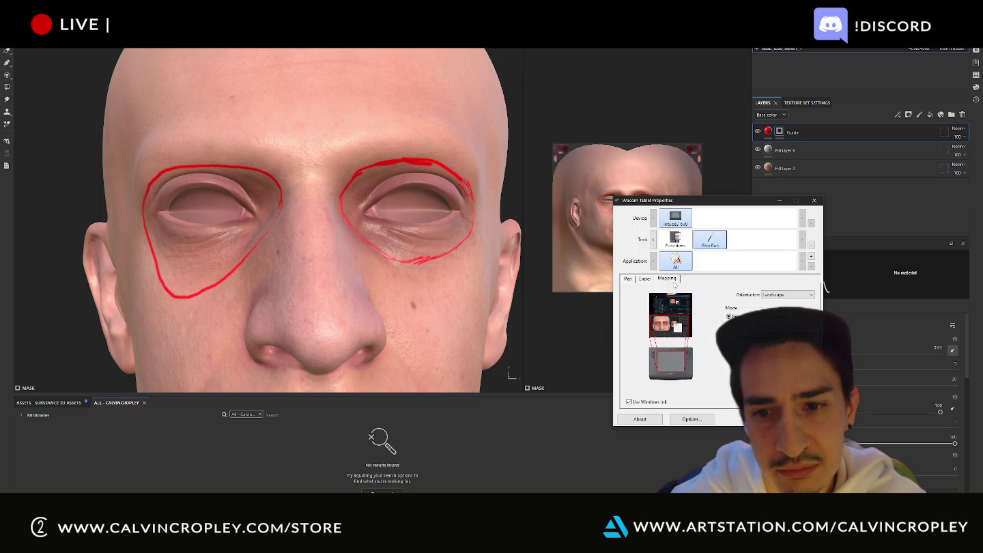
click(629, 403)
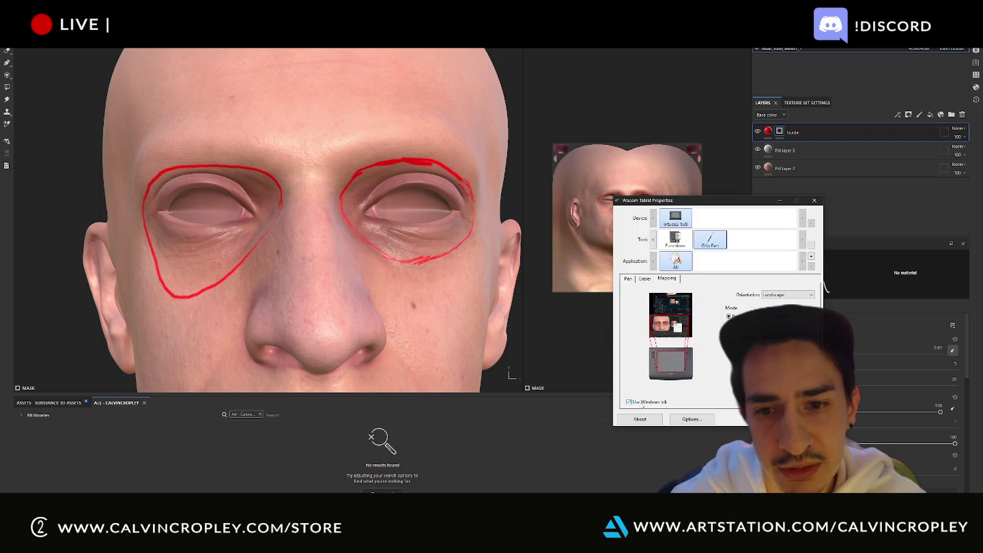
click(450, 357)
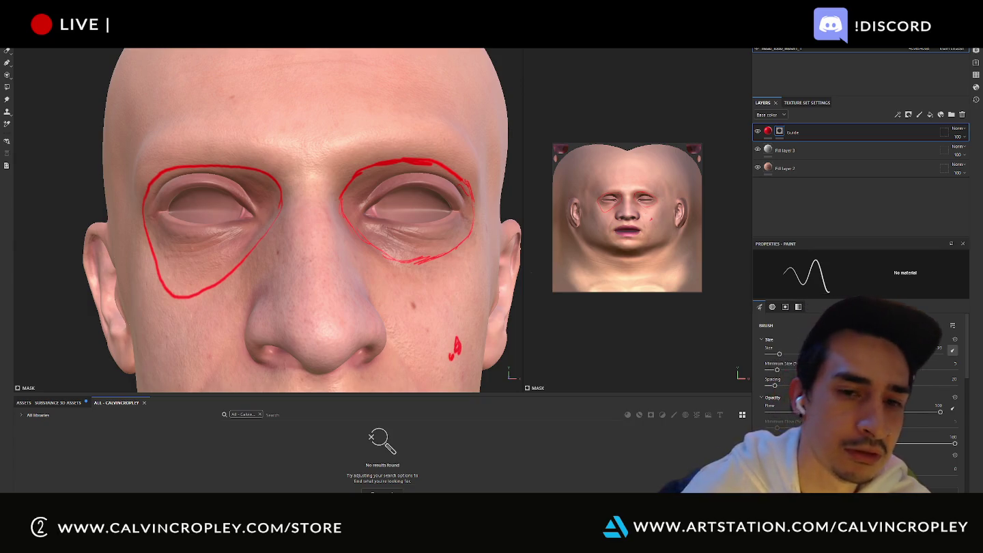
Step: Undo the stray test dot on the cheek, then begin editing the Guide layer's name
key(ctrl+z)
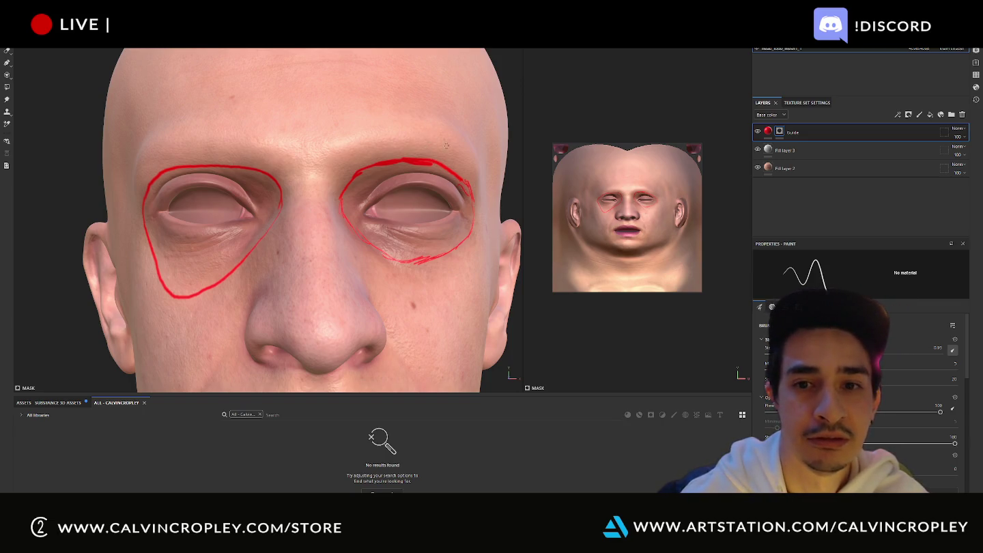
double_click(793, 133)
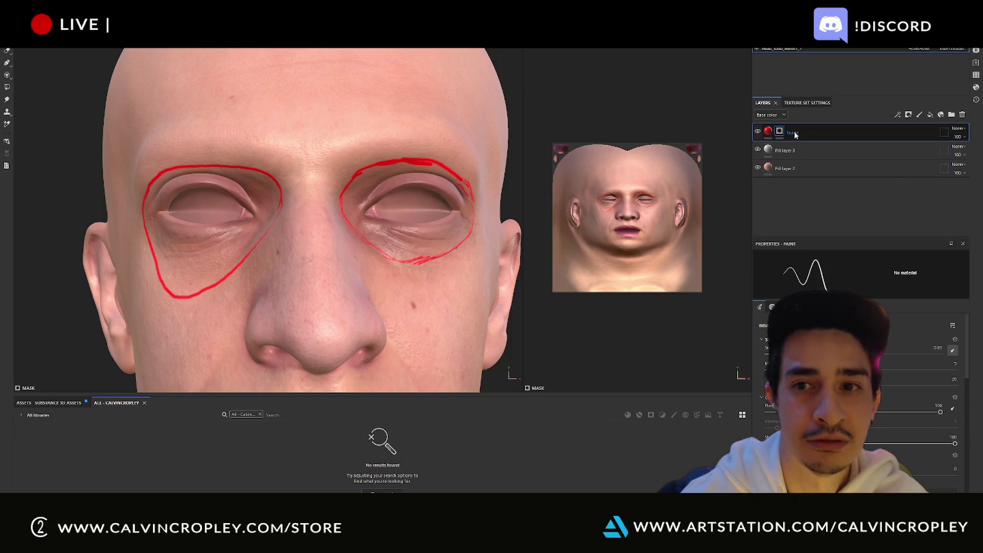
Step: Hide the Guide layer and orbit the head to a three-quarter side view
alt+click(779, 132)
alt+click(779, 132)
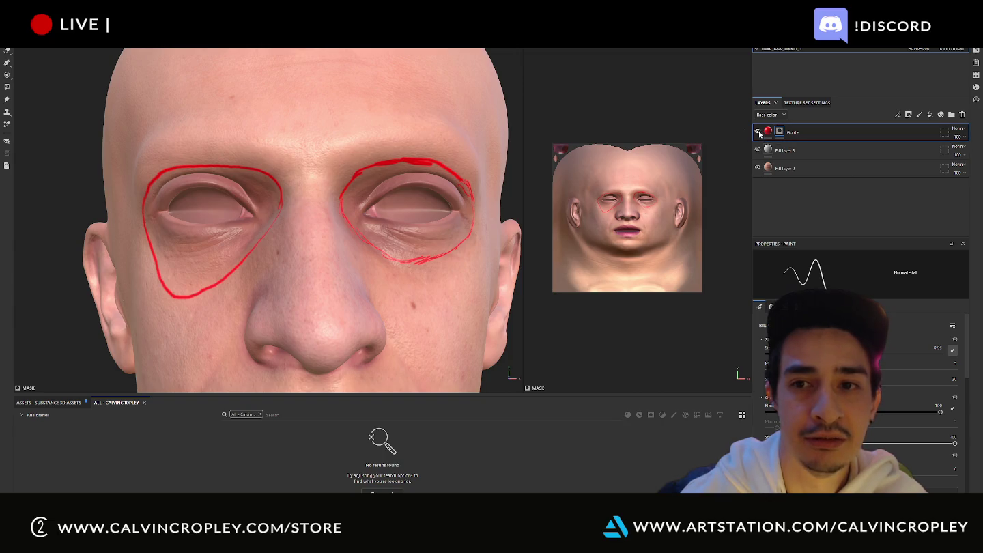
click(757, 131)
scroll(628, 202, up, 1)
scroll(628, 201, up, 1)
scroll(630, 200, up, 1)
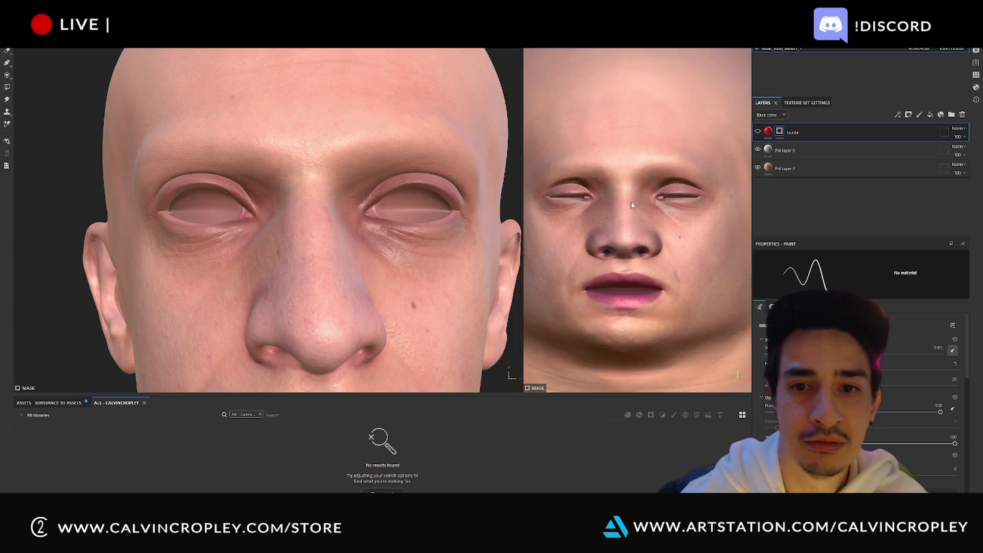
alt+drag(390, 202, 306, 202)
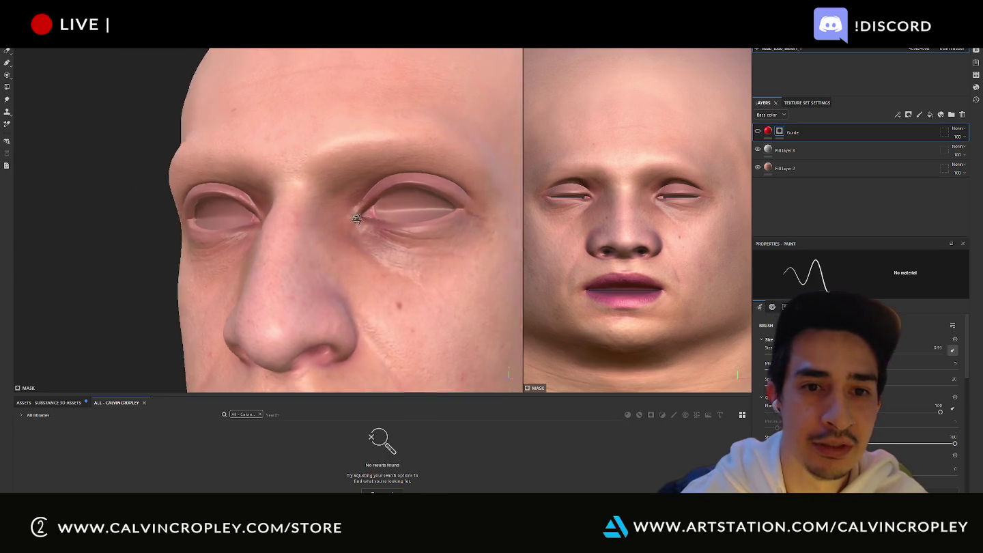
scroll(307, 202, down, 3)
scroll(318, 203, down, 3)
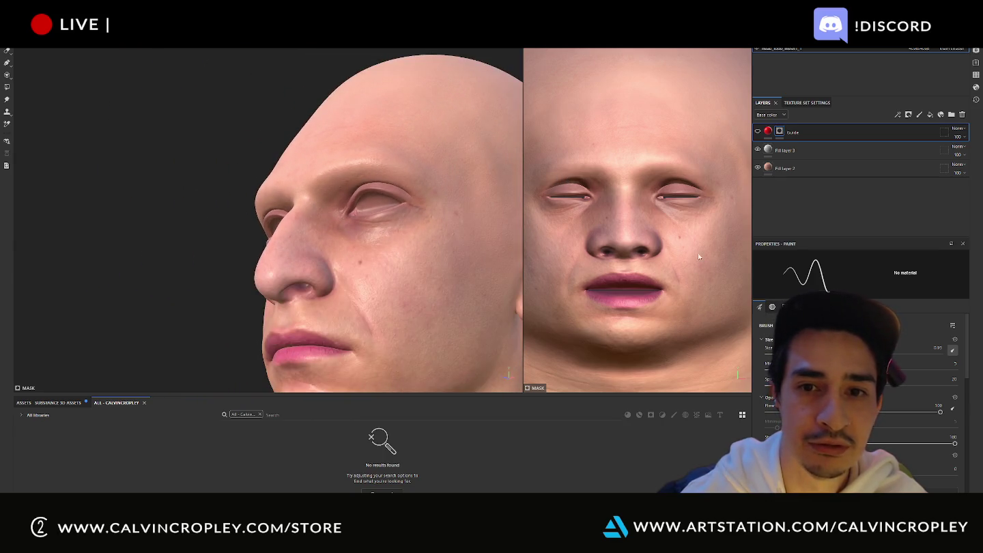
Step: Show the Guide layer again and clear its mask to erase the red outlines
click(758, 132)
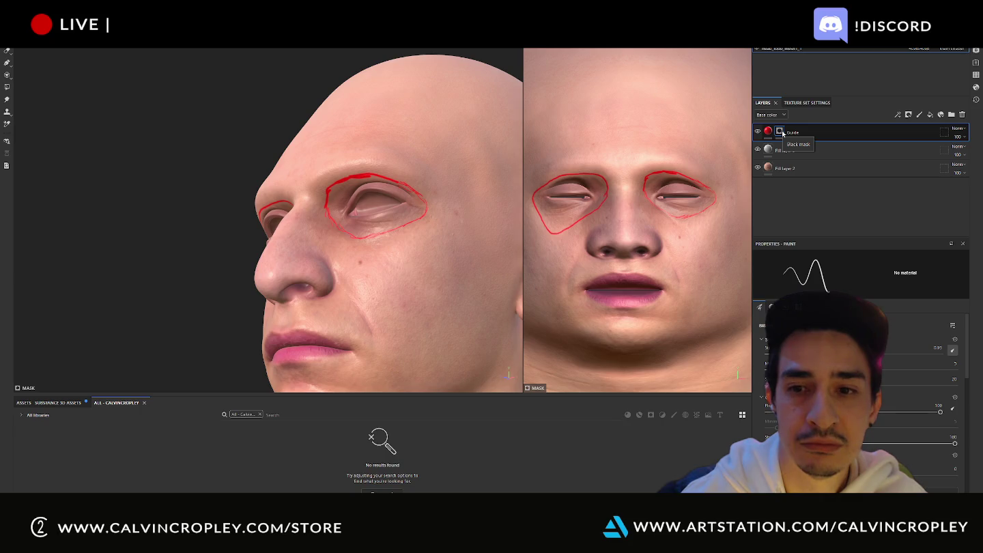
right_click(782, 133)
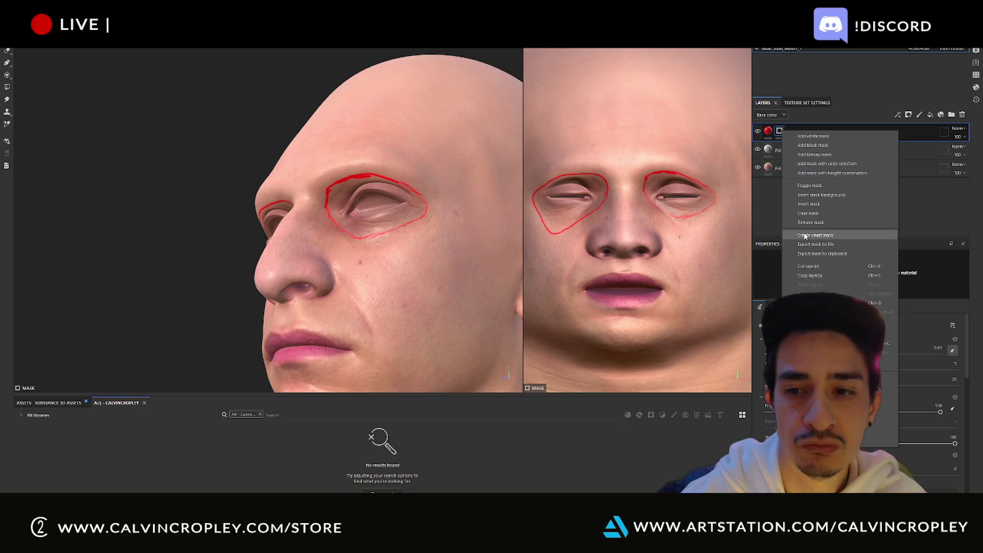
click(811, 213)
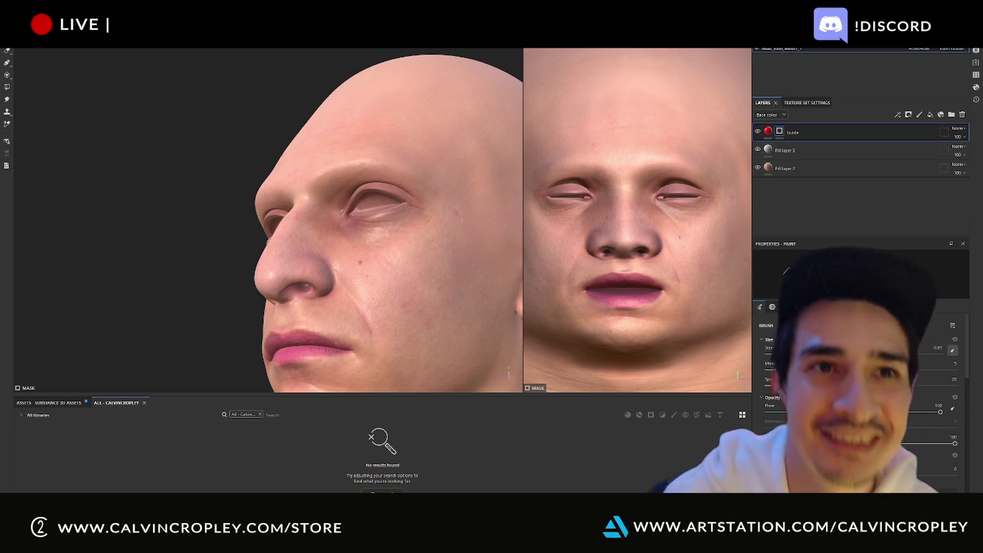
alt+drag(177, 169, 410, 165)
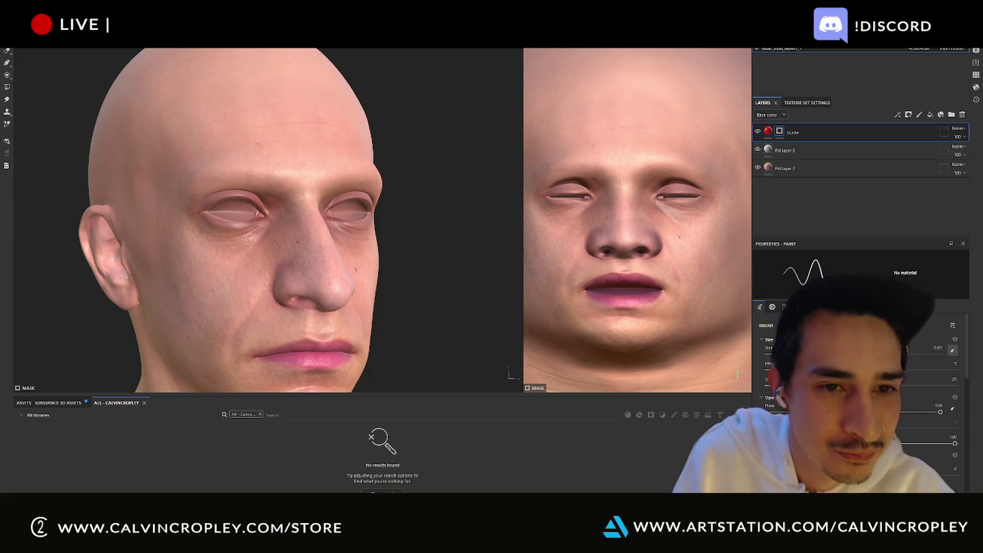
mouse_move(409, 166)
alt+mouse_down()
mouse_move(430, 187)
mouse_move(320, 126)
alt+mouse_up()
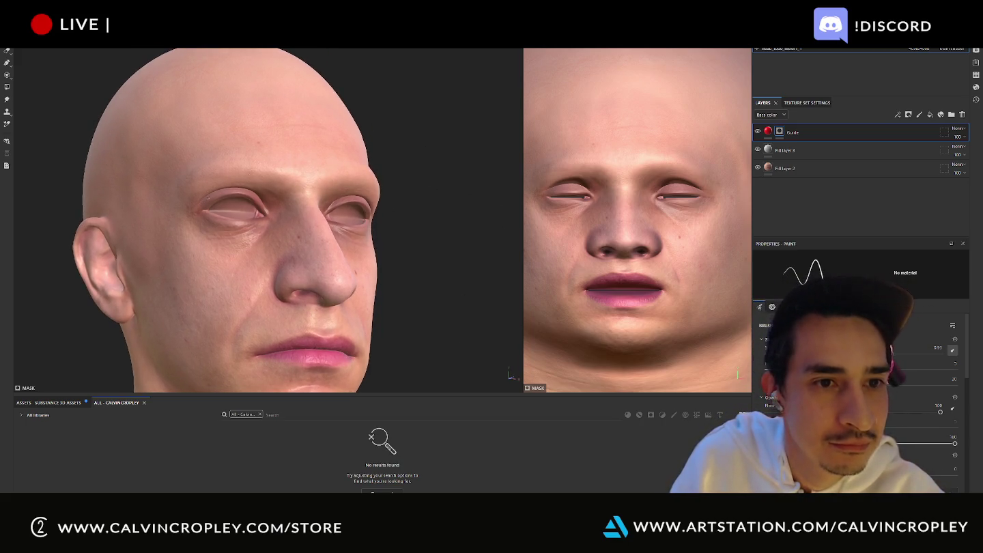
mouse_move(294, 199)
alt+mouse_down()
mouse_move(284, 214)
mouse_move(362, 213)
alt+mouse_up()
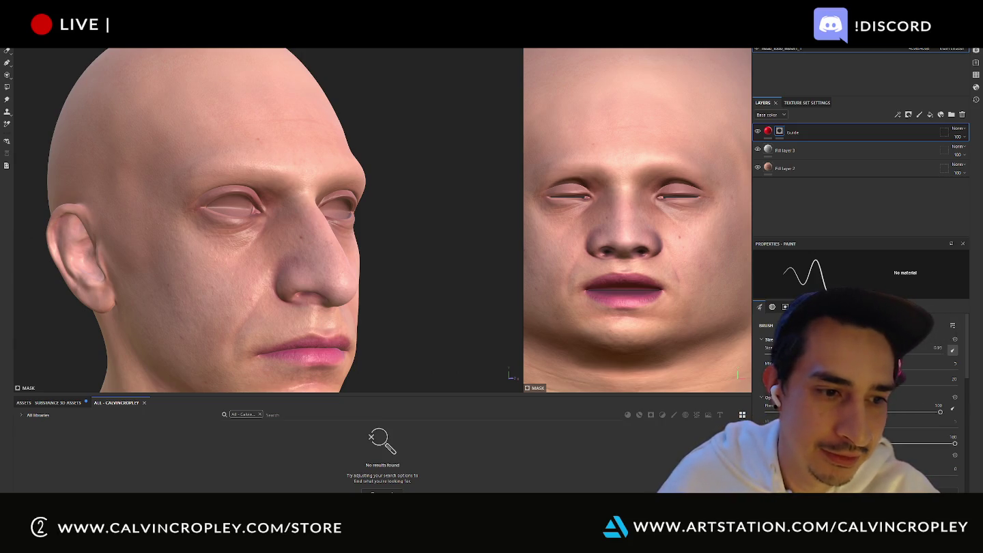
click(523, 291)
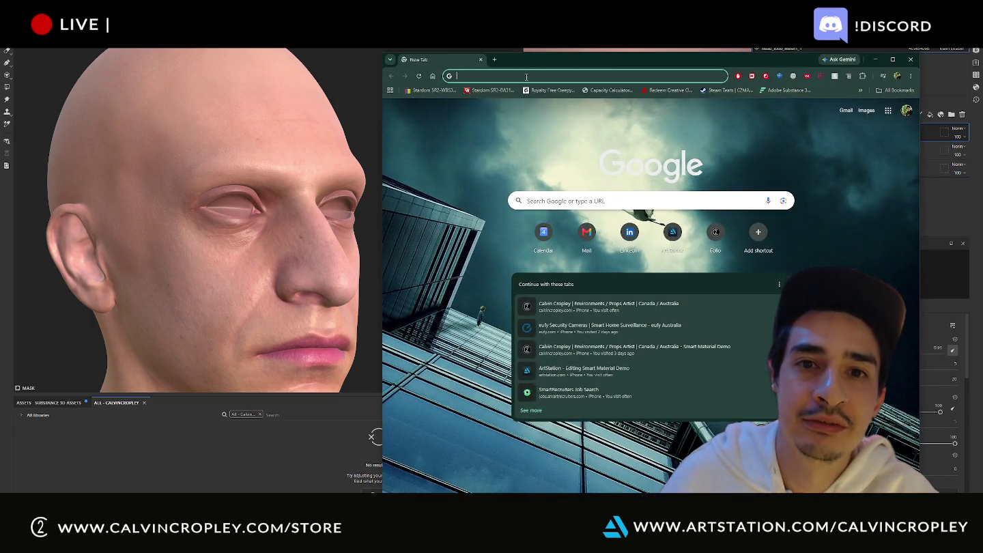
click(527, 72)
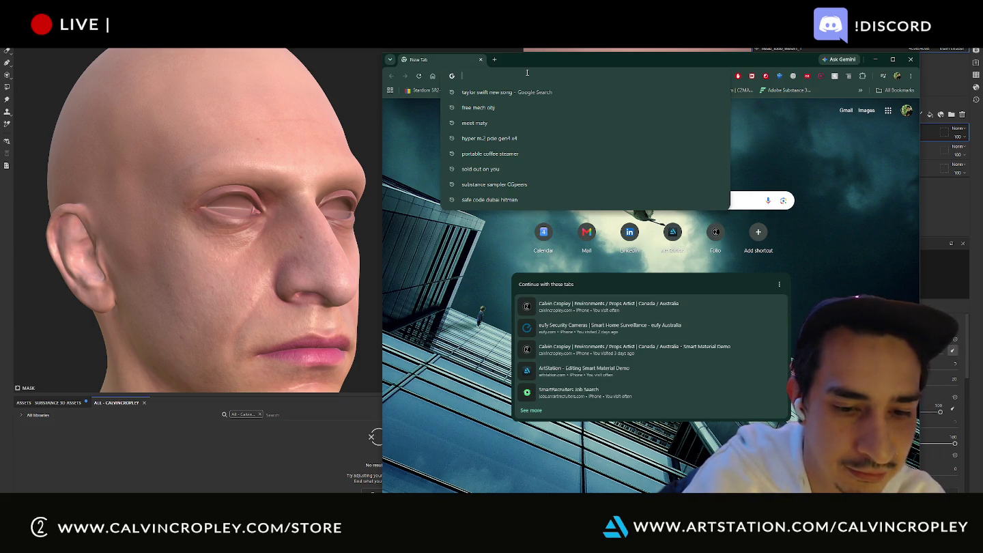
Step: Search Google for 'human face and skull medical'
text(human )
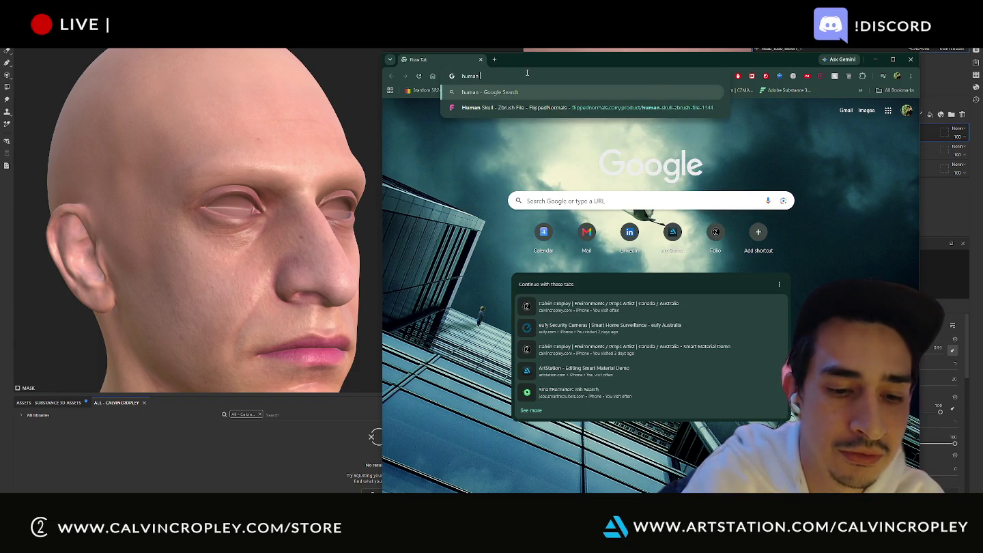
text(face and skull m)
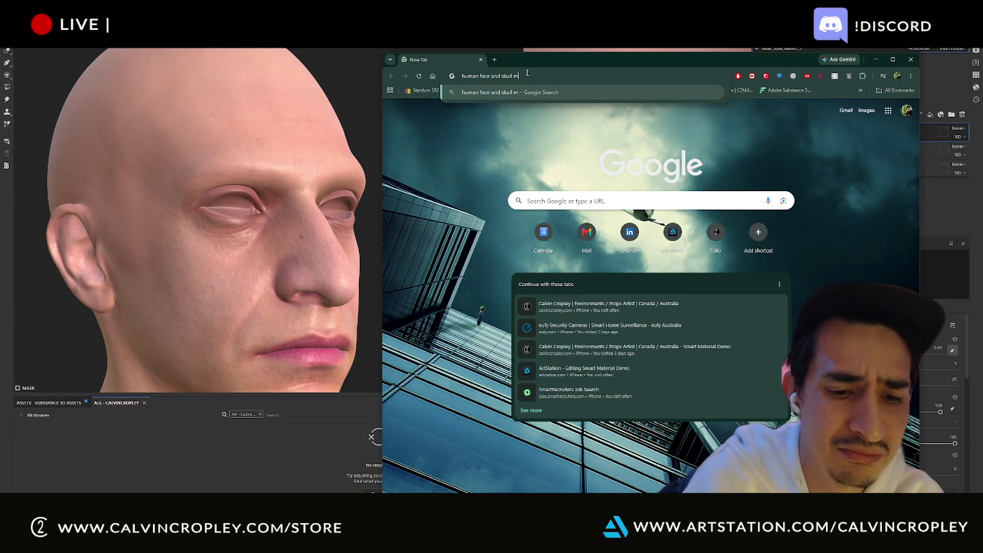
text(al)
key(Return)
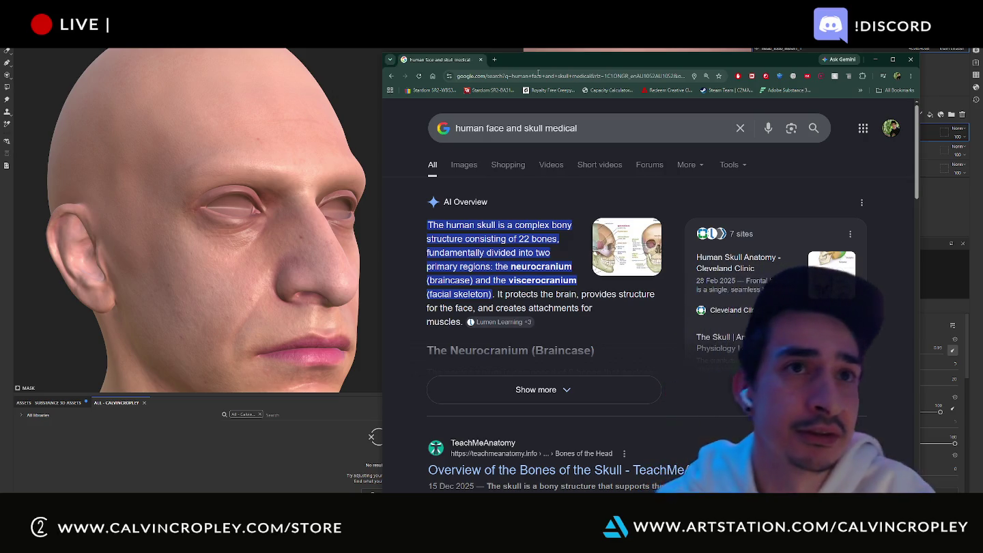
Step: Scroll far down the skull image results, then select the end of the query
click(466, 164)
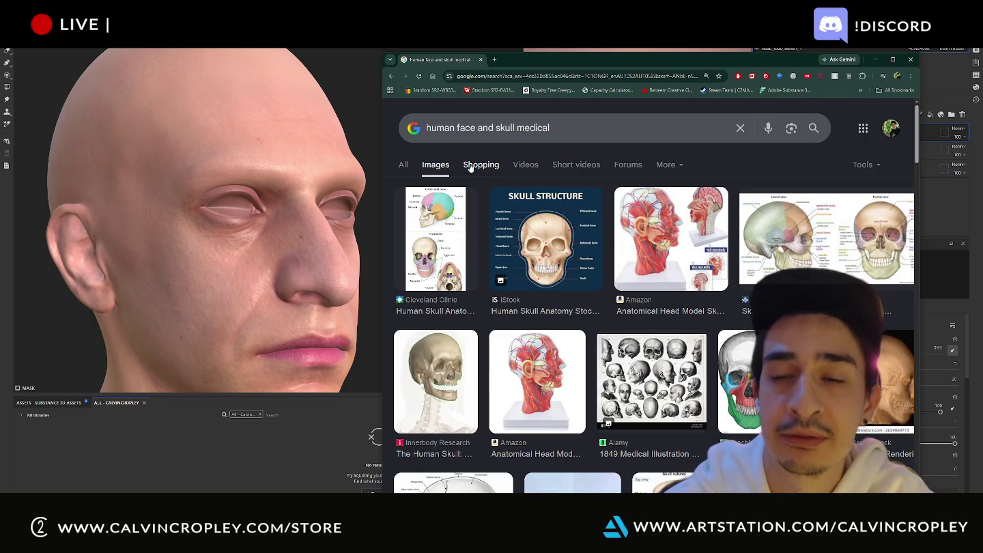
scroll(469, 168, down, 3)
scroll(470, 168, down, 3)
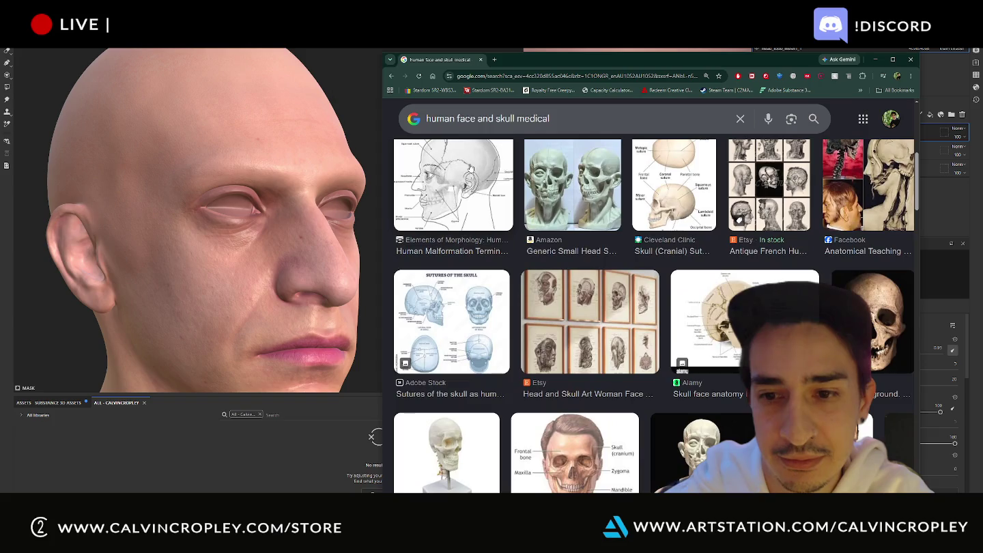
scroll(470, 168, down, 2)
scroll(470, 167, down, 3)
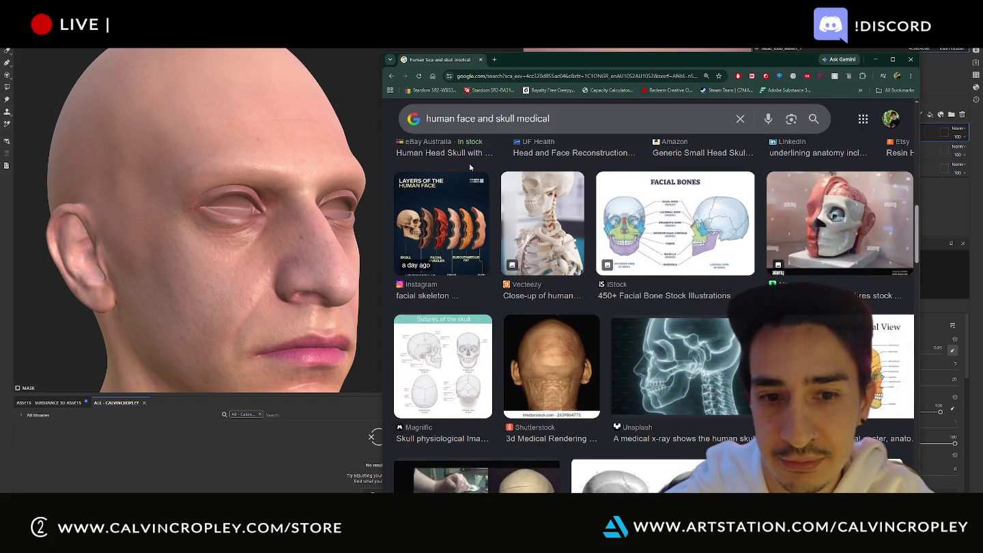
scroll(469, 168, down, 3)
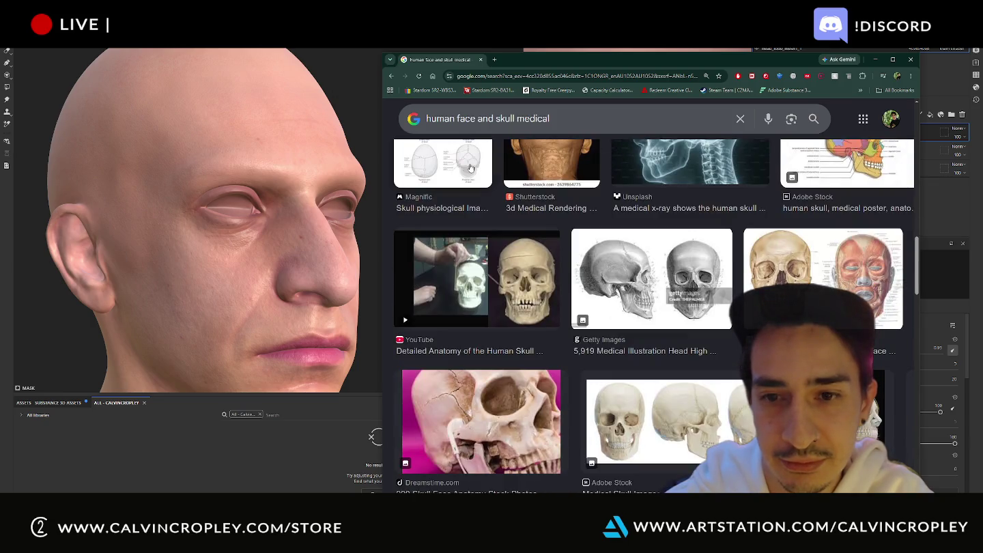
scroll(470, 167, down, 3)
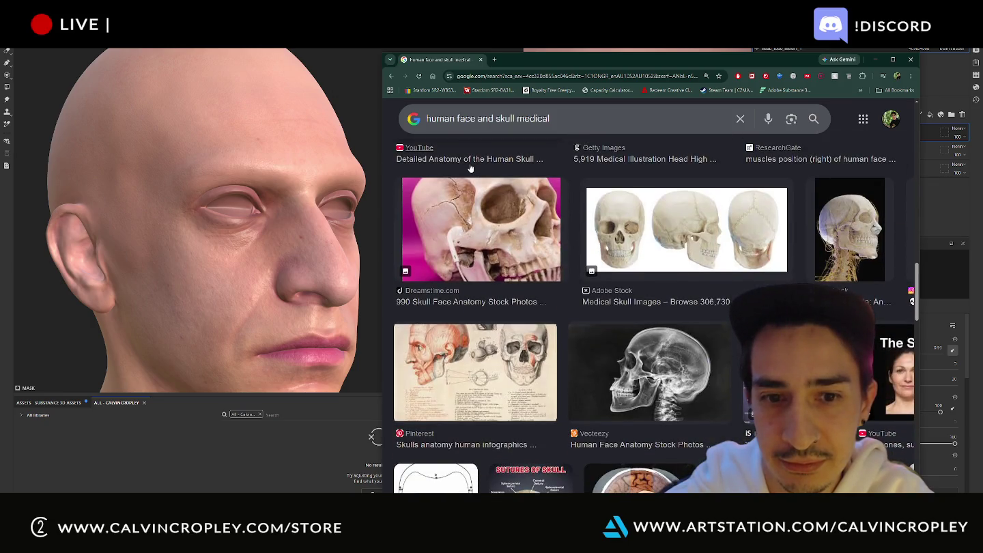
scroll(470, 167, down, 2)
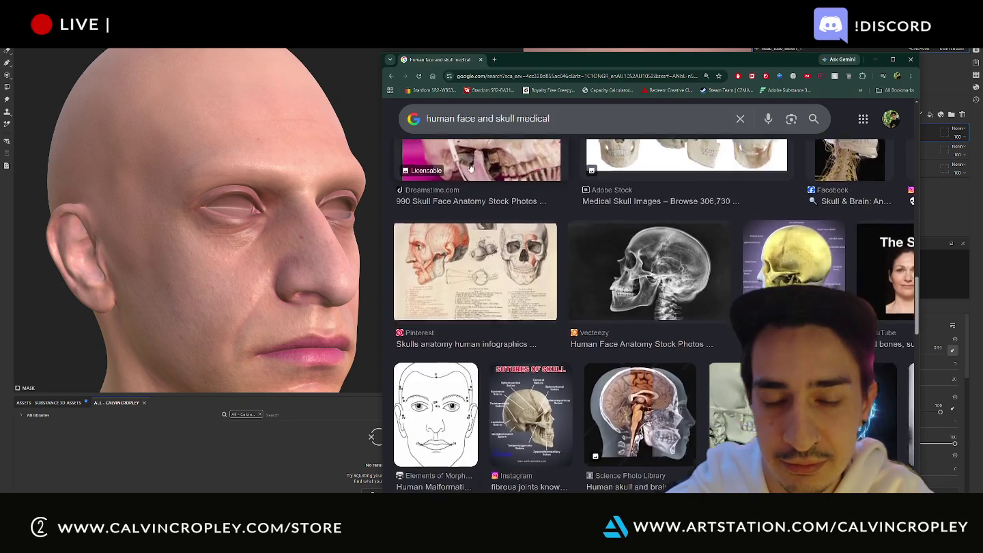
scroll(470, 168, down, 3)
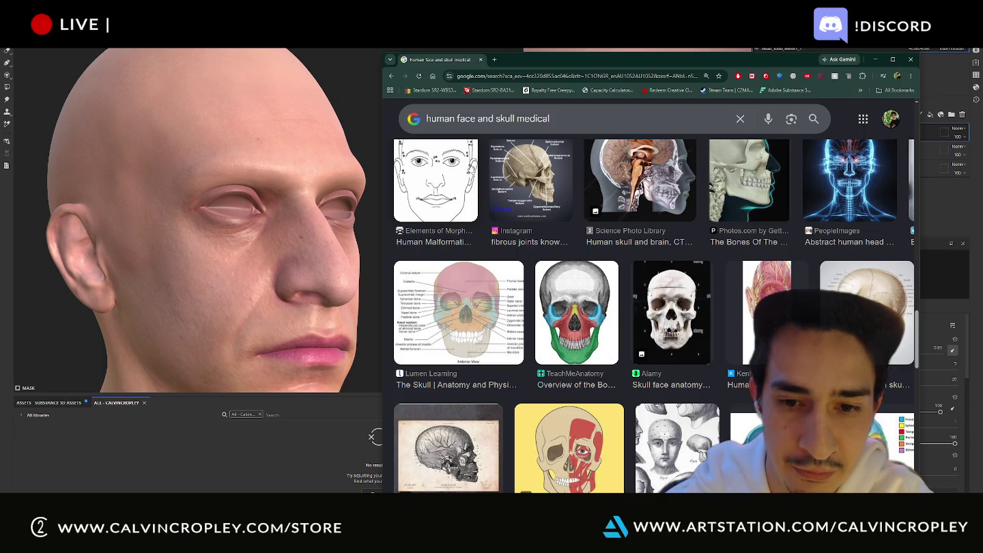
scroll(469, 167, down, 2)
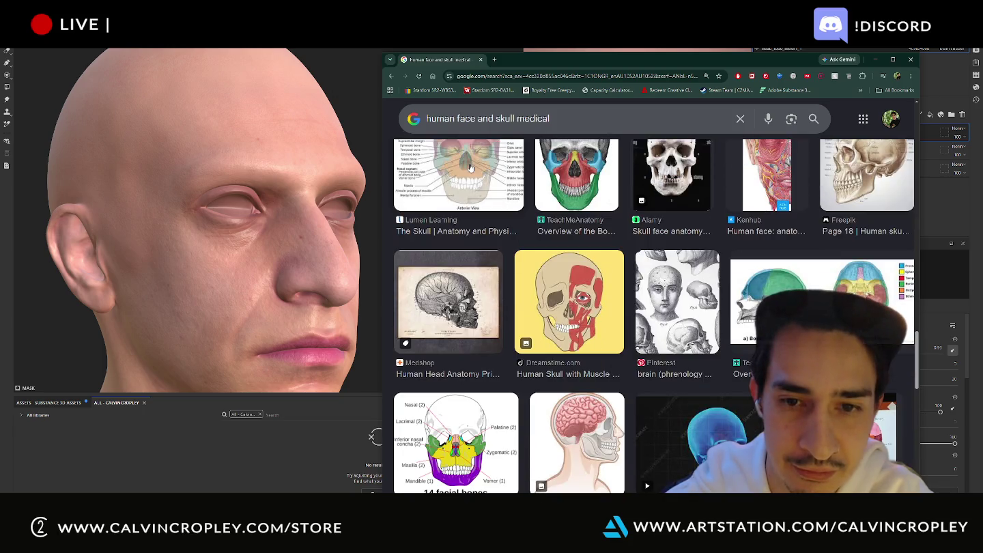
scroll(470, 167, down, 2)
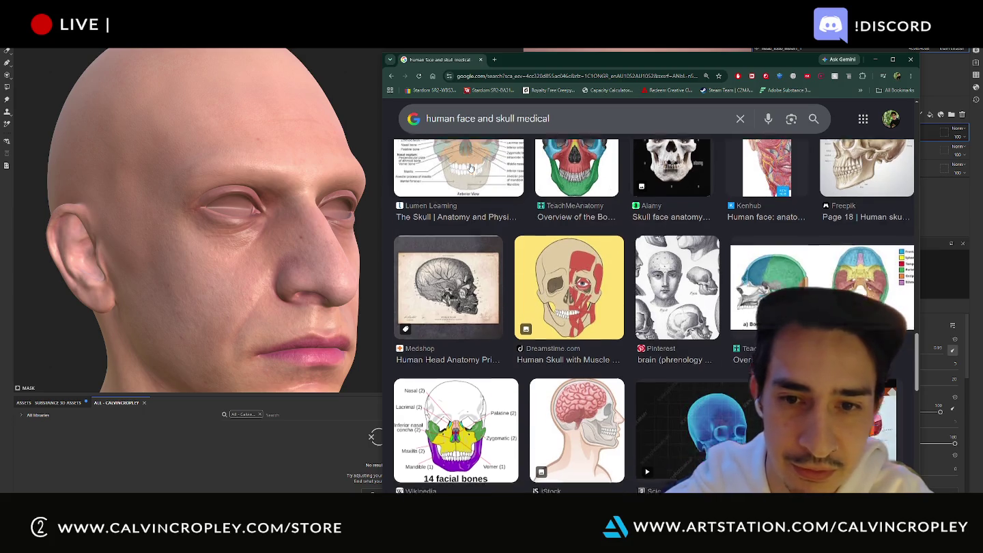
scroll(470, 168, down, 3)
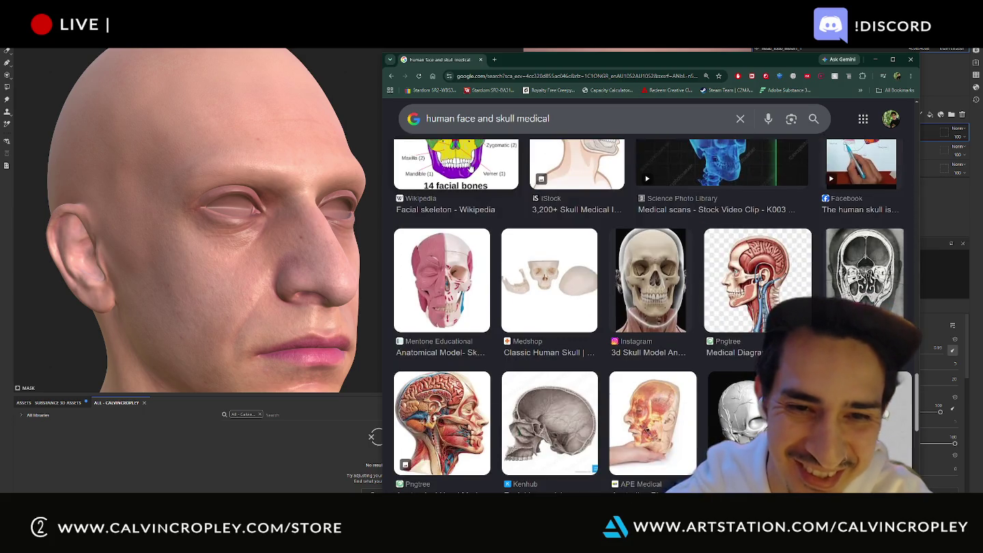
scroll(470, 167, down, 3)
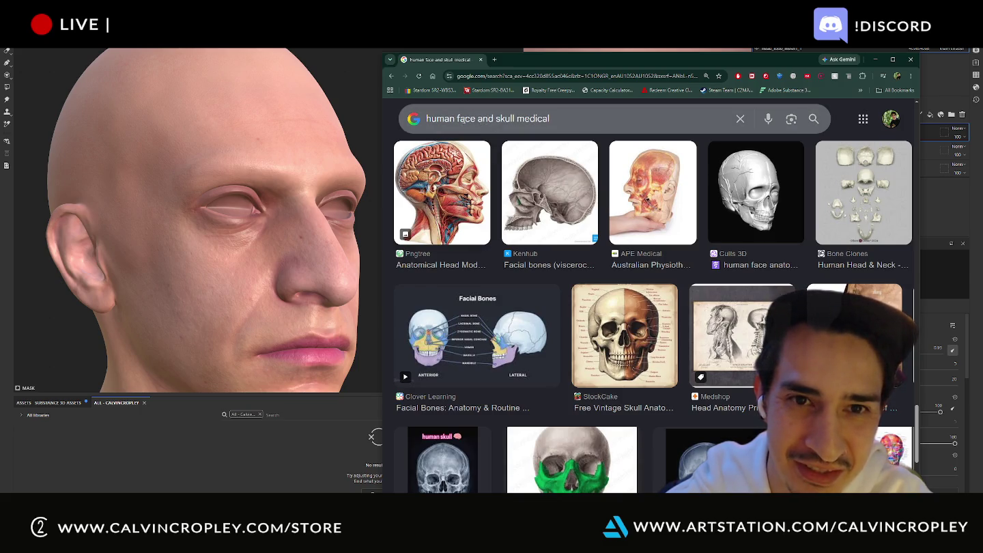
drag(478, 118, 658, 114)
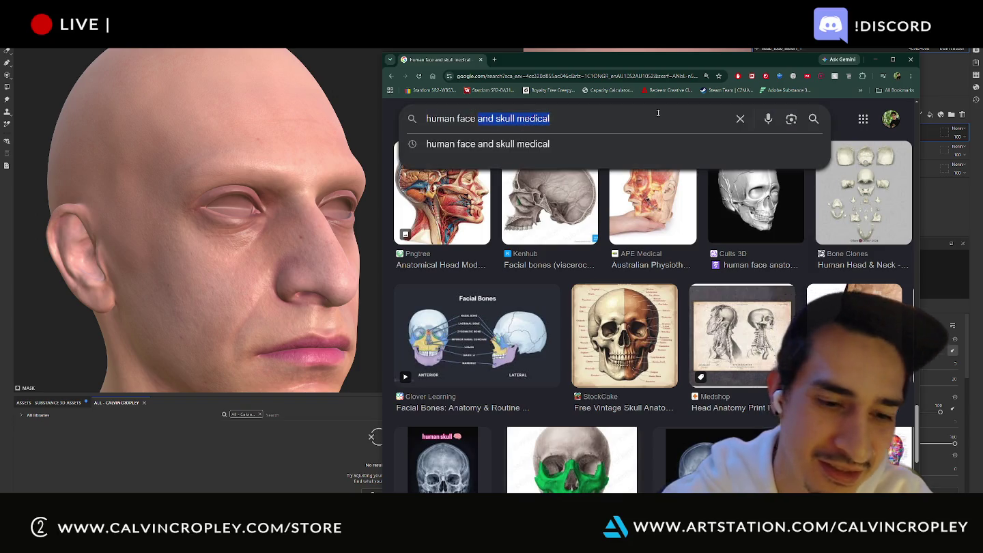
Step: Search images for 'human face cross section' and glance over the results
text(cross)
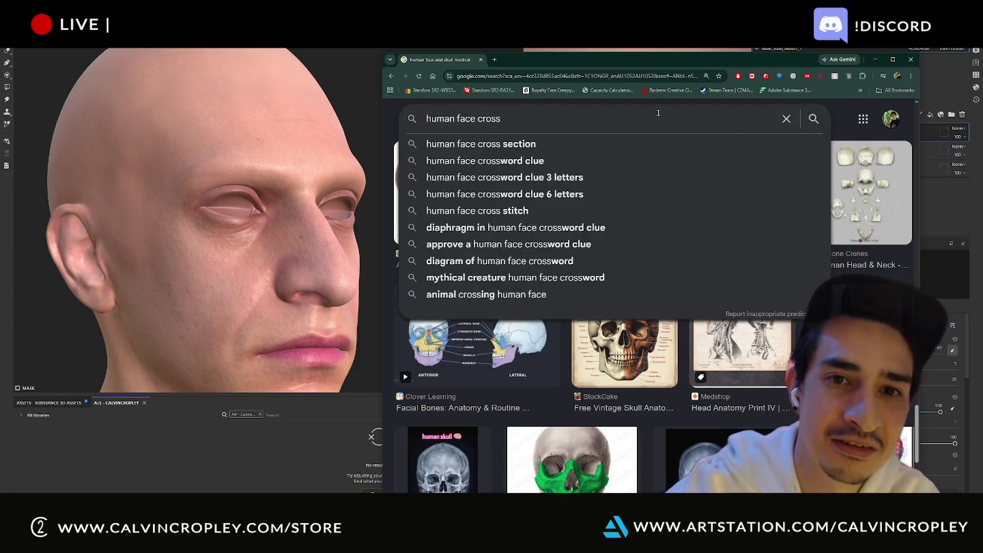
key(Down)
key(Return)
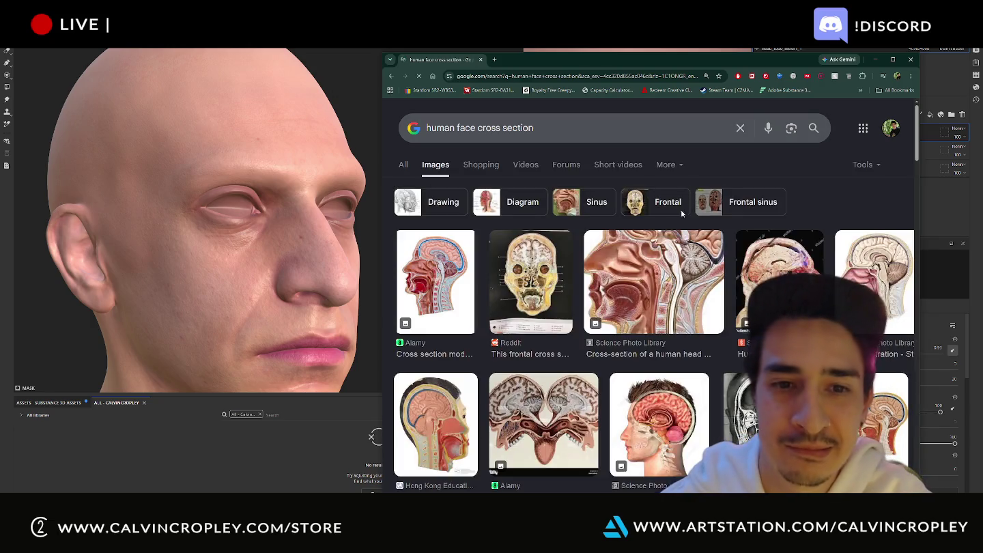
scroll(655, 314, down, 3)
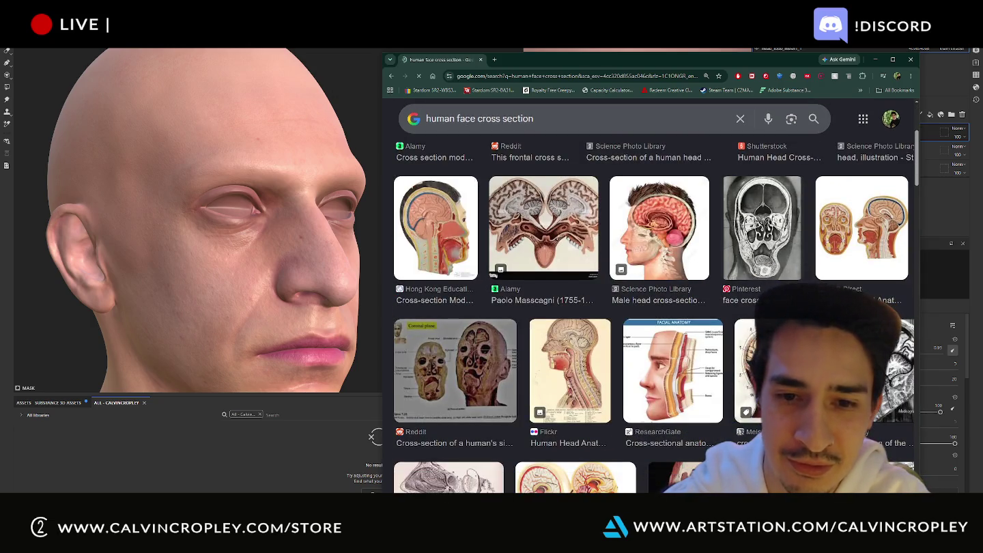
scroll(476, 107, down, 3)
scroll(476, 107, up, 5)
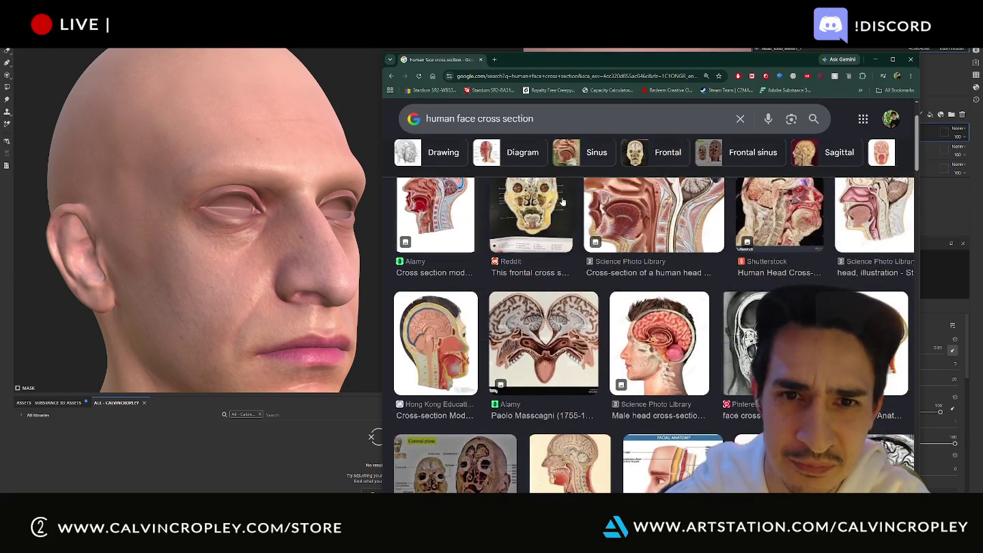
Step: Change the query to 'human face skull anatomy' and scroll through the results
click(639, 121)
key(ctrl+shift+Left)
key(ctrl+shift+Left)
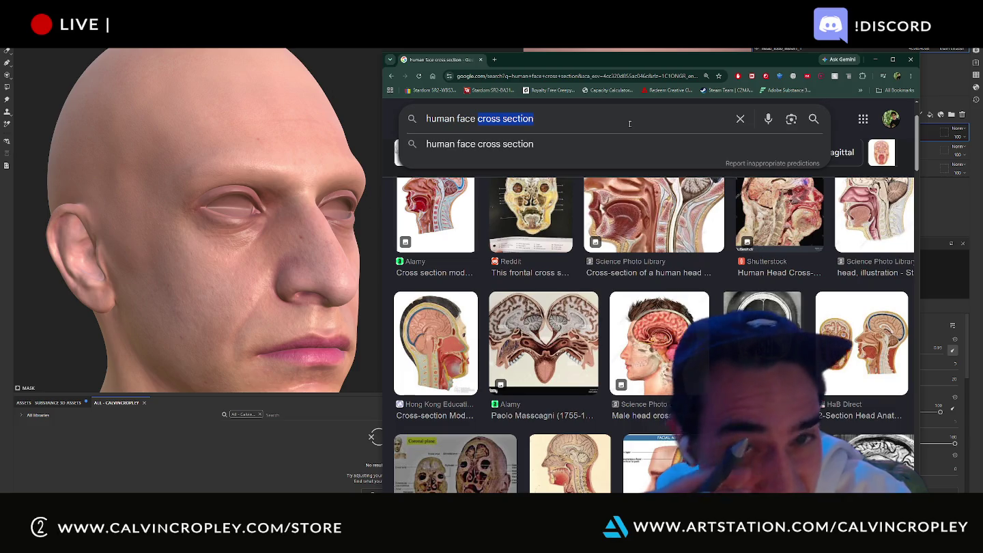
text(skull)
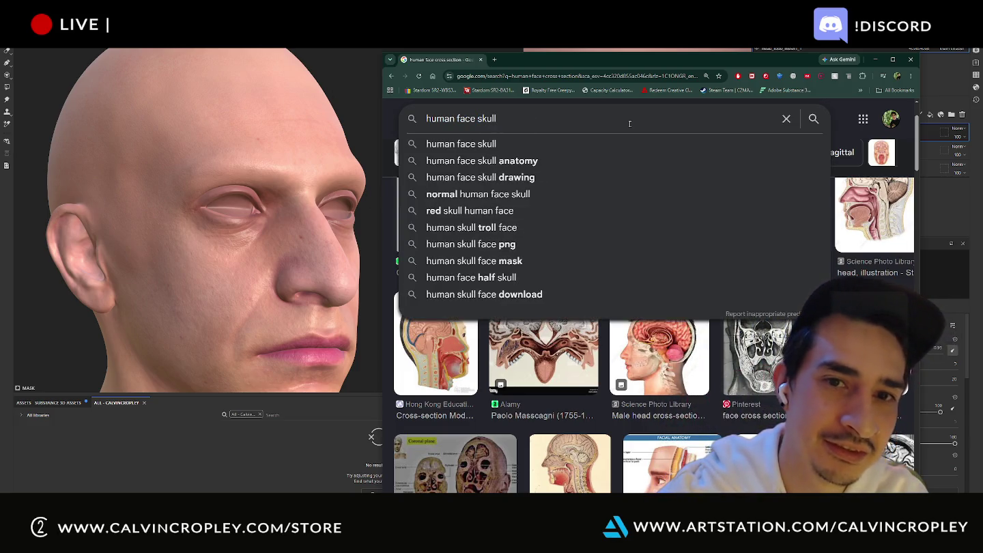
key(Down)
key(Down)
key(Return)
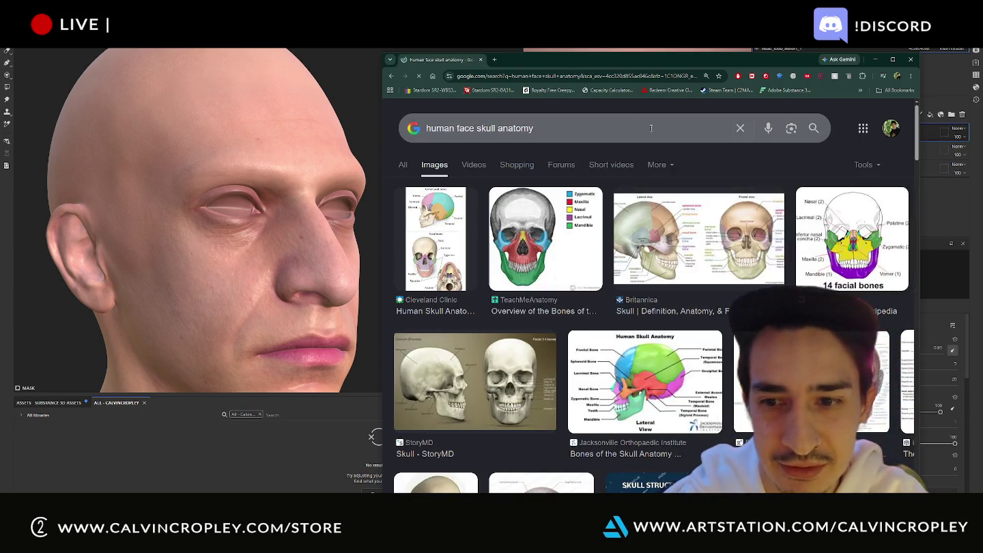
scroll(655, 308, down, 3)
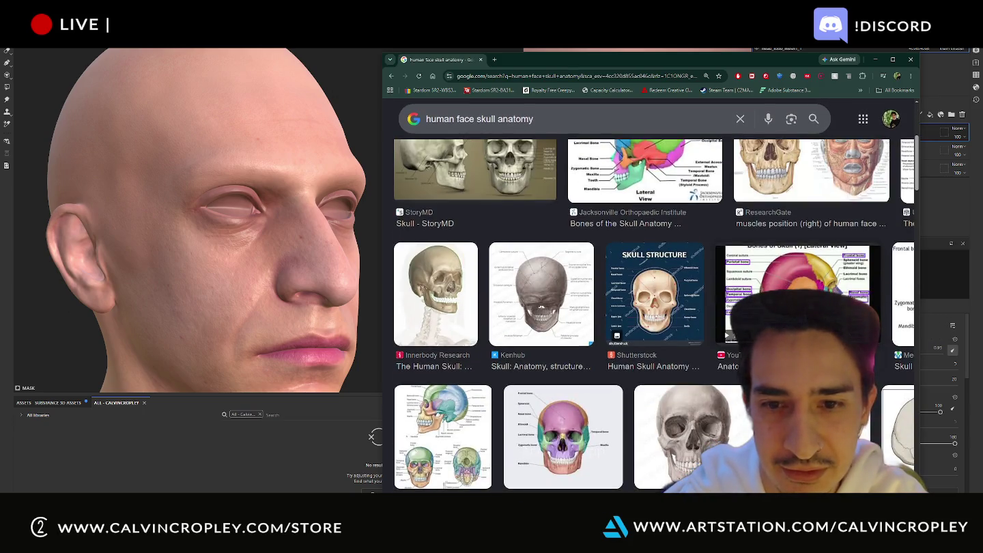
scroll(655, 308, down, 3)
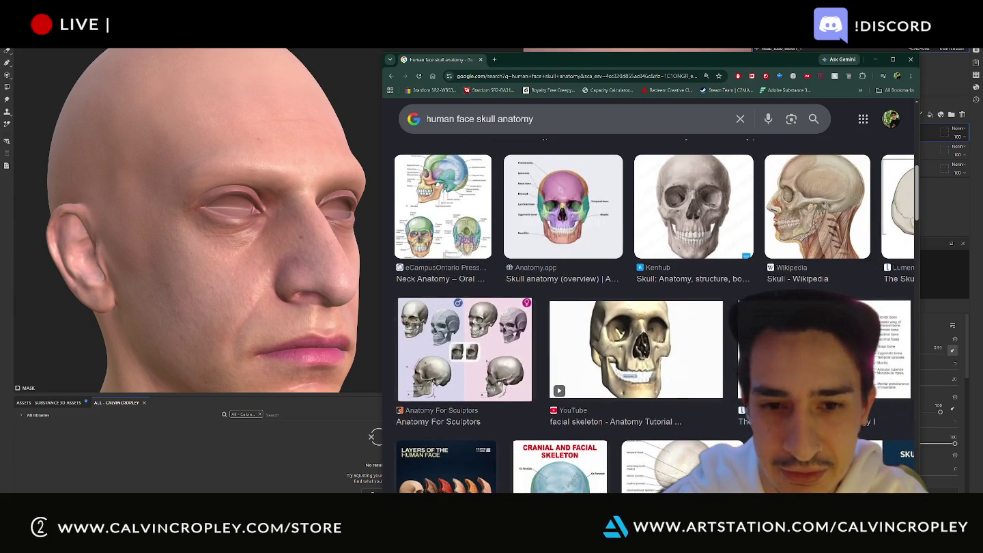
scroll(655, 307, down, 3)
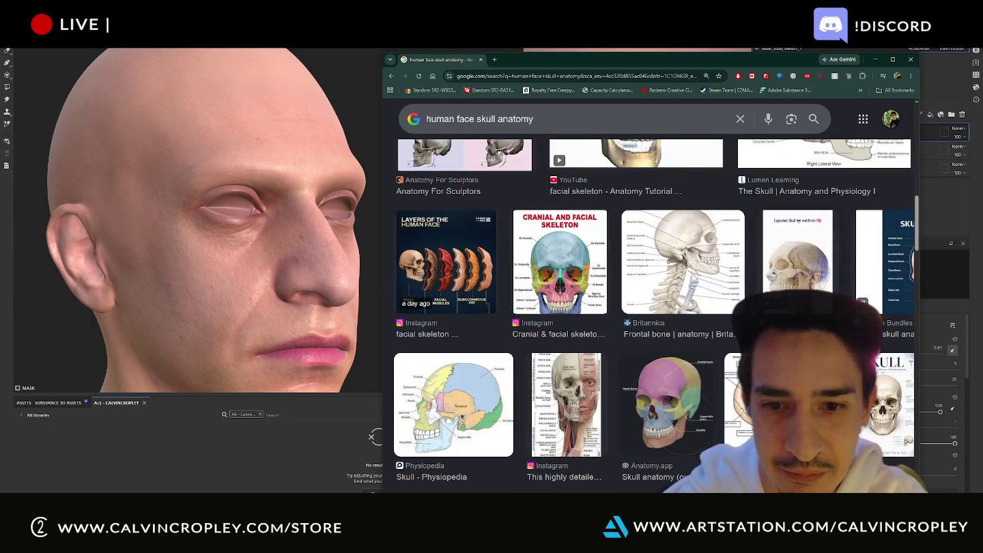
Step: Preview the Plasma facial anatomy image and shift the browser aside to reveal the face model
click(591, 383)
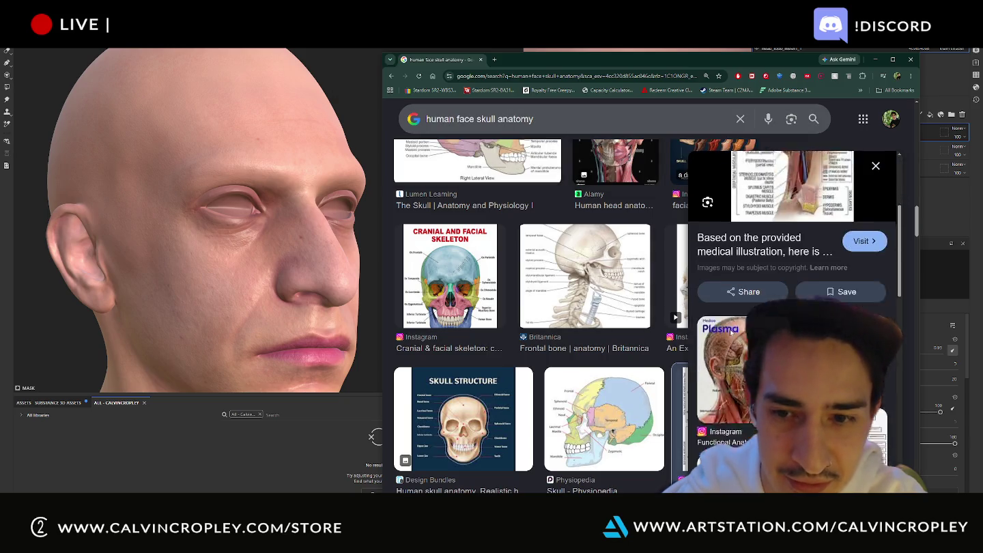
scroll(730, 334, down, 3)
click(730, 335)
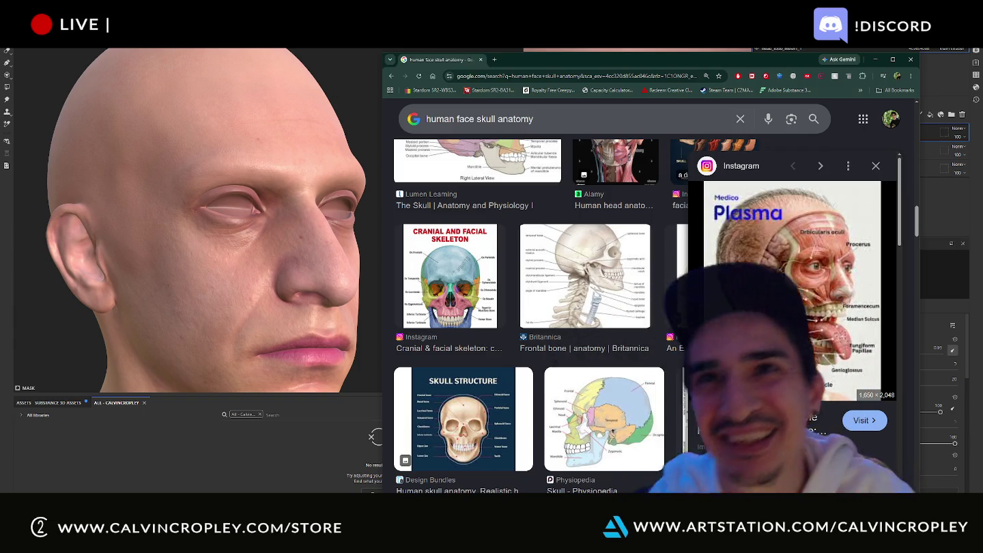
drag(737, 60, 369, 14)
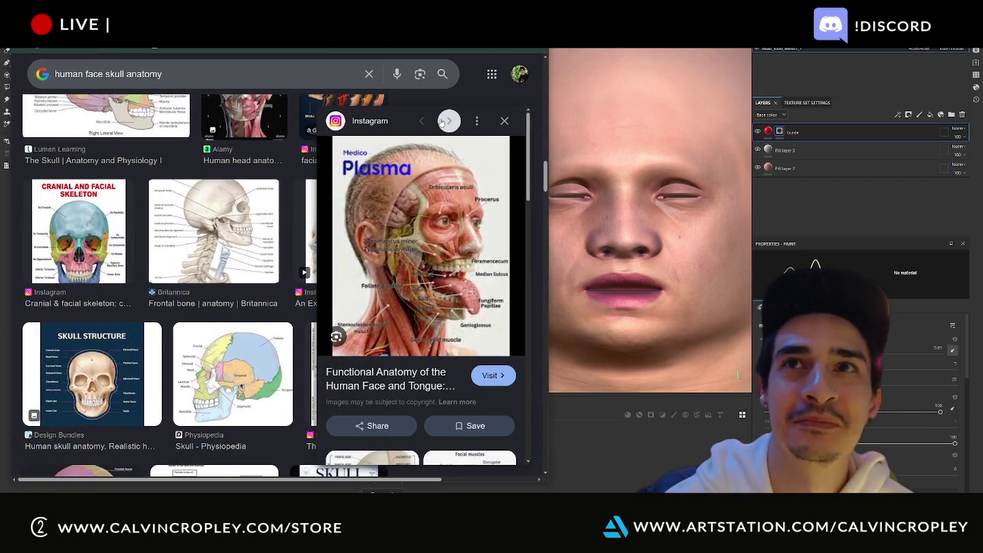
scroll(444, 212, down, 1)
scroll(443, 213, down, 1)
scroll(444, 213, up, 1)
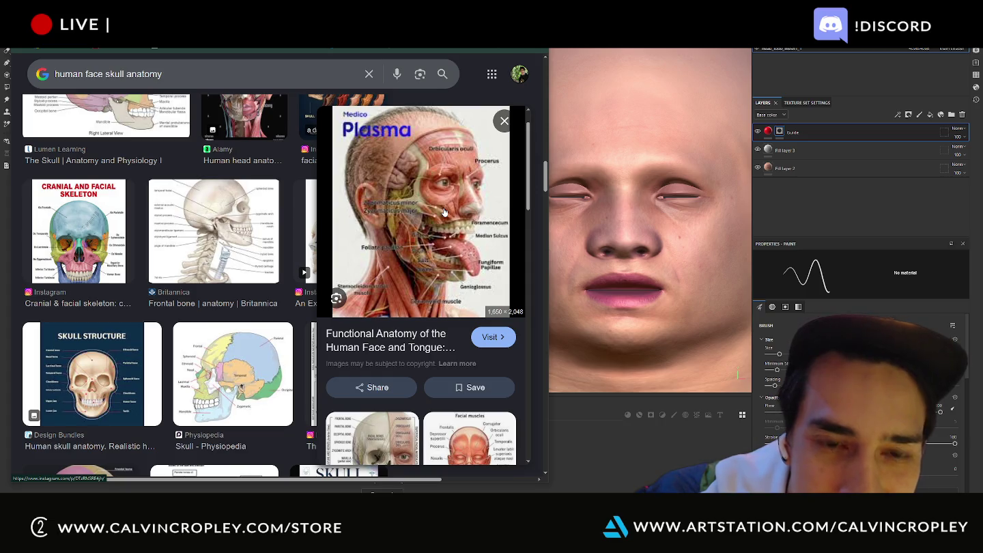
scroll(443, 213, down, 3)
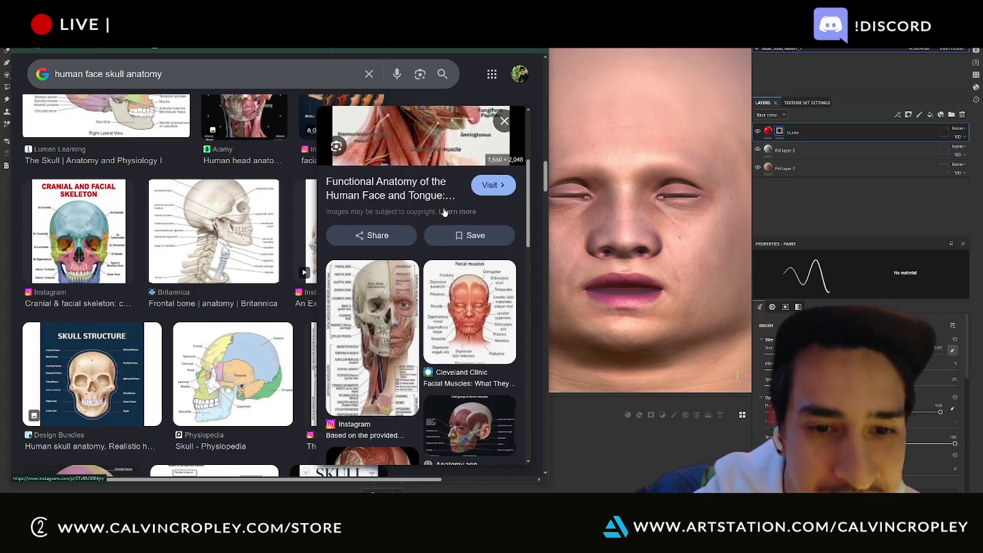
Step: Preview the half skull, half muscle anatomy image and scroll its related images
click(413, 303)
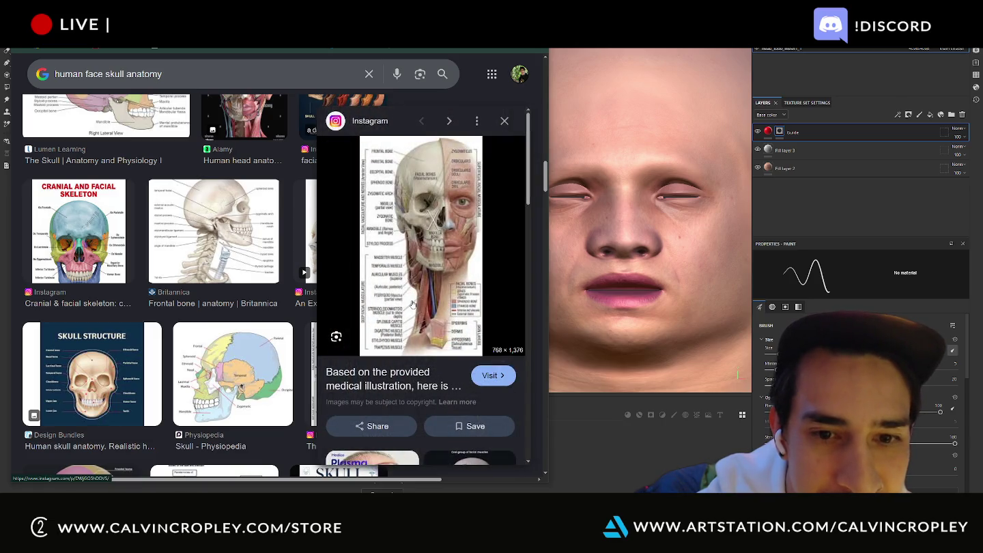
scroll(413, 303, down, 1)
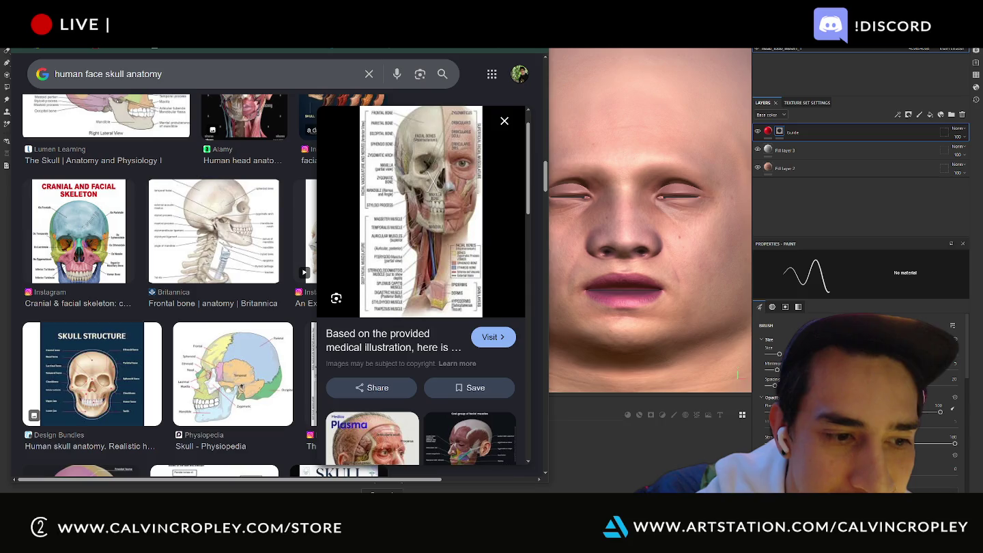
scroll(416, 320, down, 3)
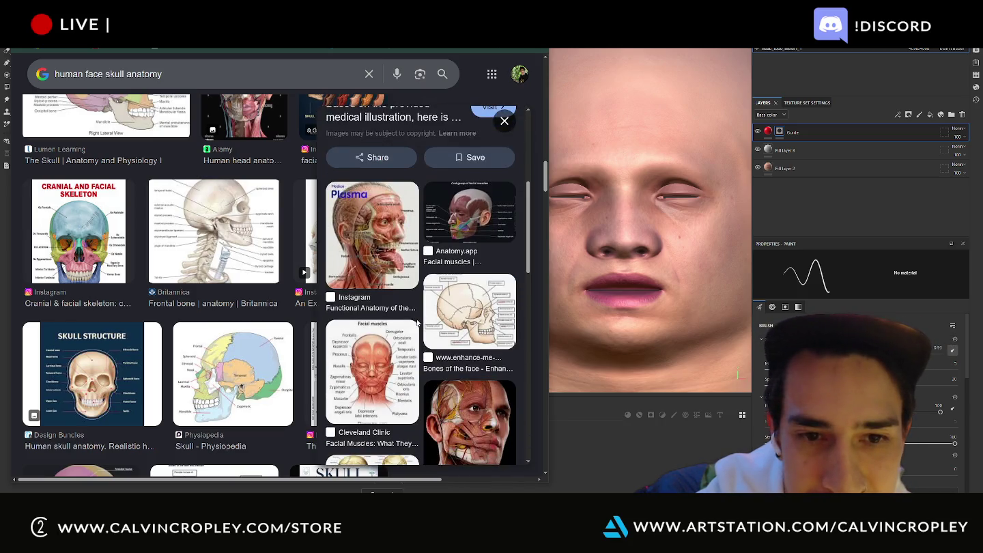
scroll(417, 323, down, 3)
scroll(417, 322, down, 2)
scroll(417, 323, up, 2)
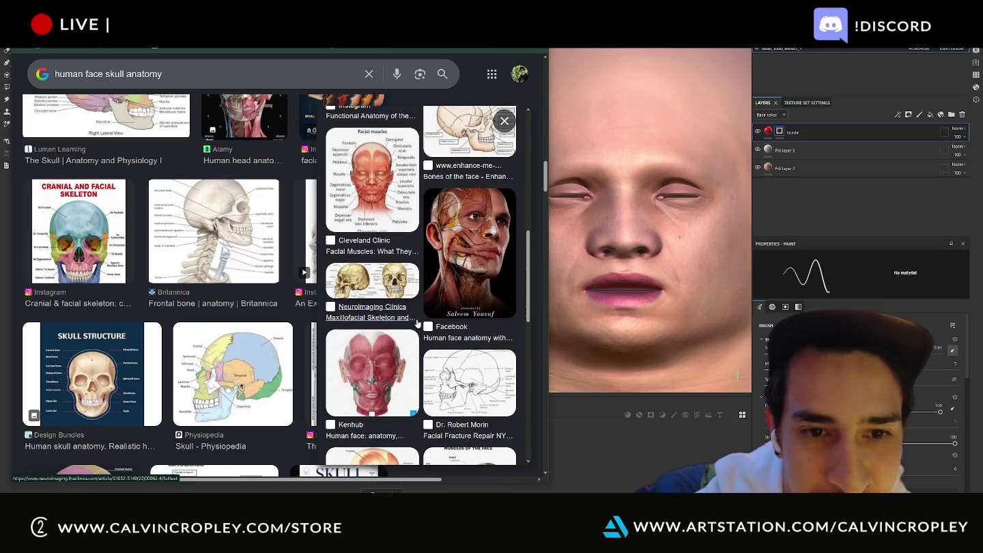
scroll(418, 323, down, 3)
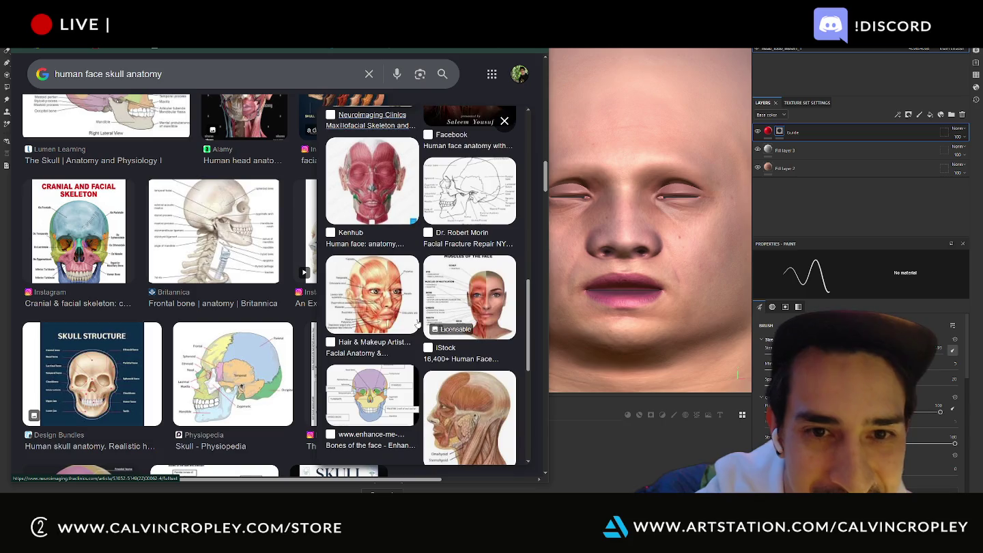
scroll(418, 324, down, 3)
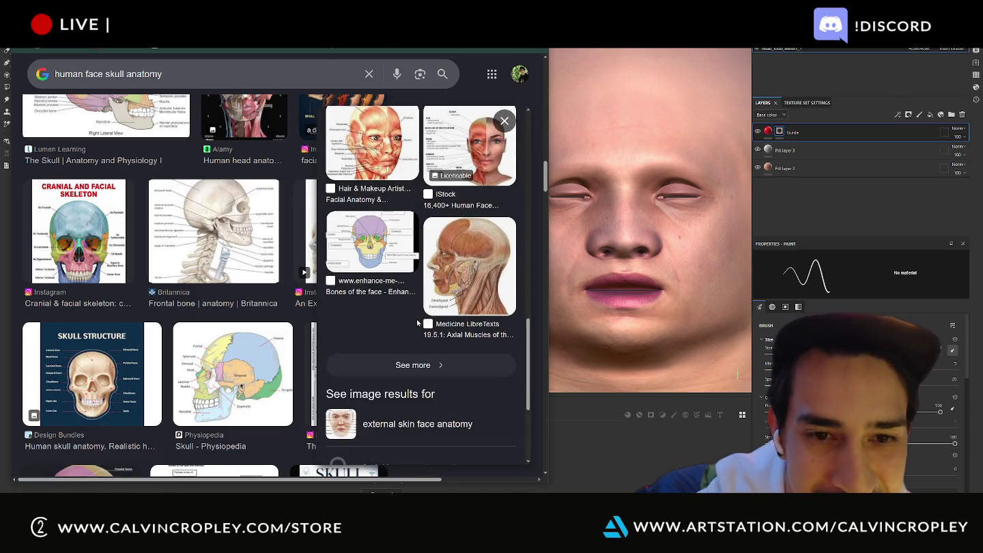
scroll(421, 325, down, 3)
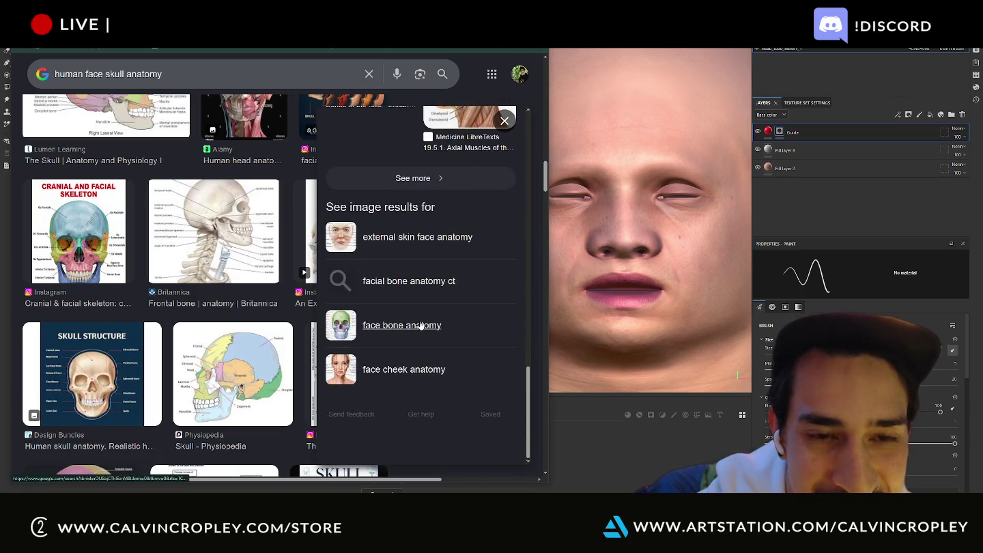
scroll(280, 315, down, 3)
scroll(281, 315, down, 2)
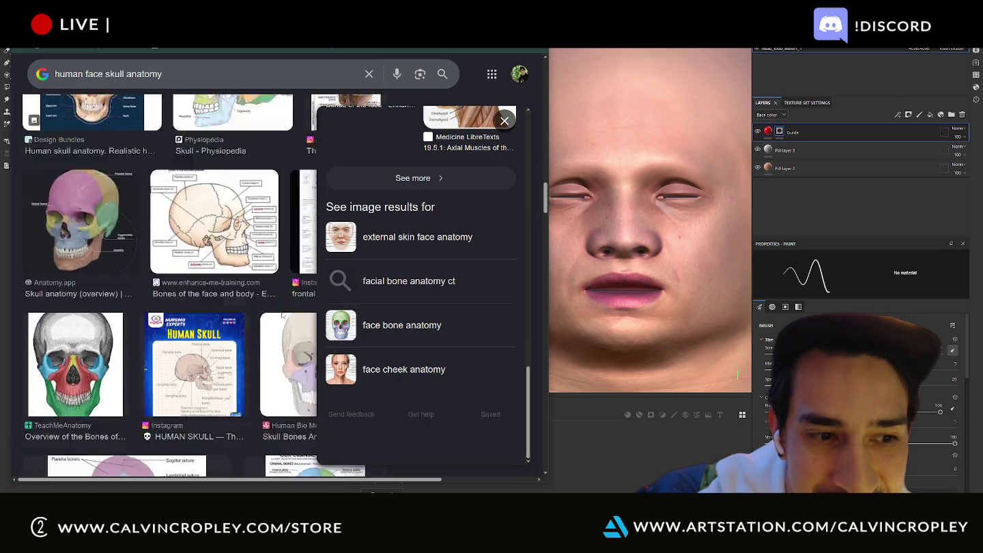
scroll(282, 315, down, 2)
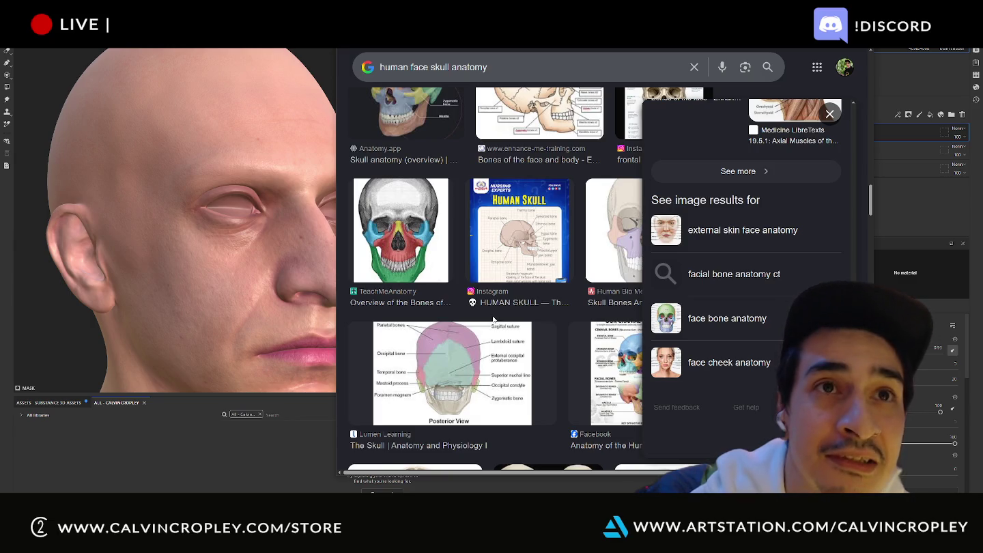
scroll(493, 319, down, 2)
scroll(494, 319, down, 2)
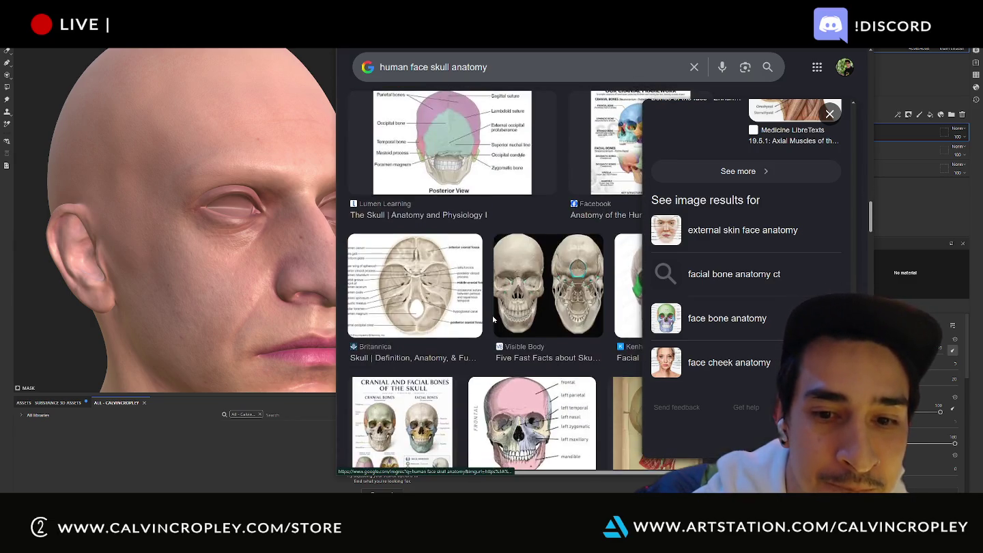
scroll(493, 318, down, 3)
scroll(493, 318, down, 3)
scroll(493, 319, down, 2)
scroll(493, 318, down, 1)
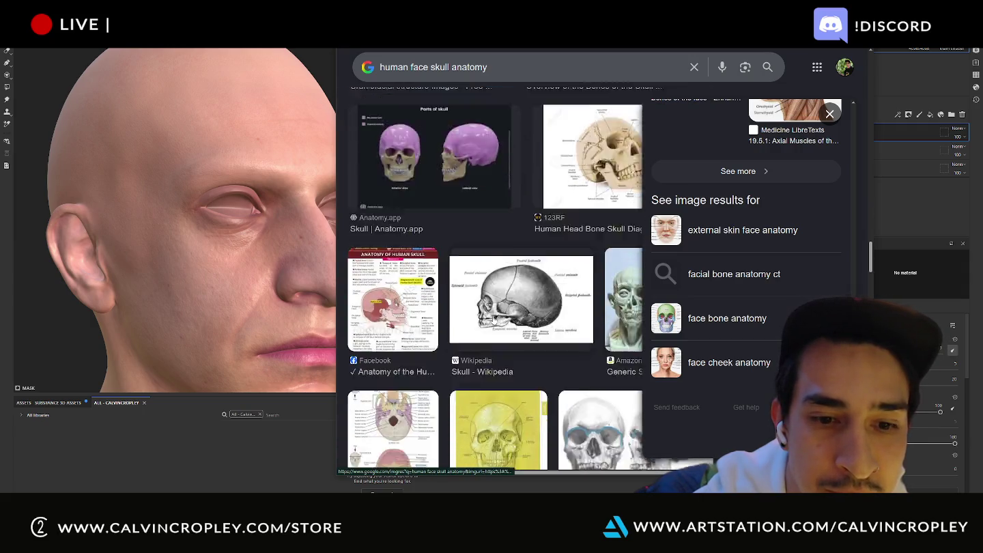
scroll(494, 319, down, 4)
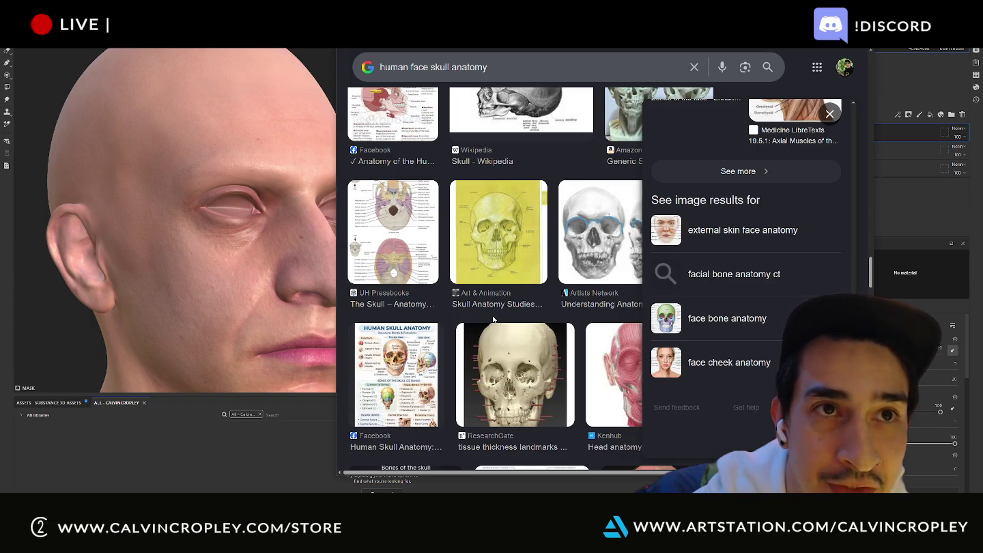
scroll(494, 319, down, 1)
scroll(494, 319, down, 2)
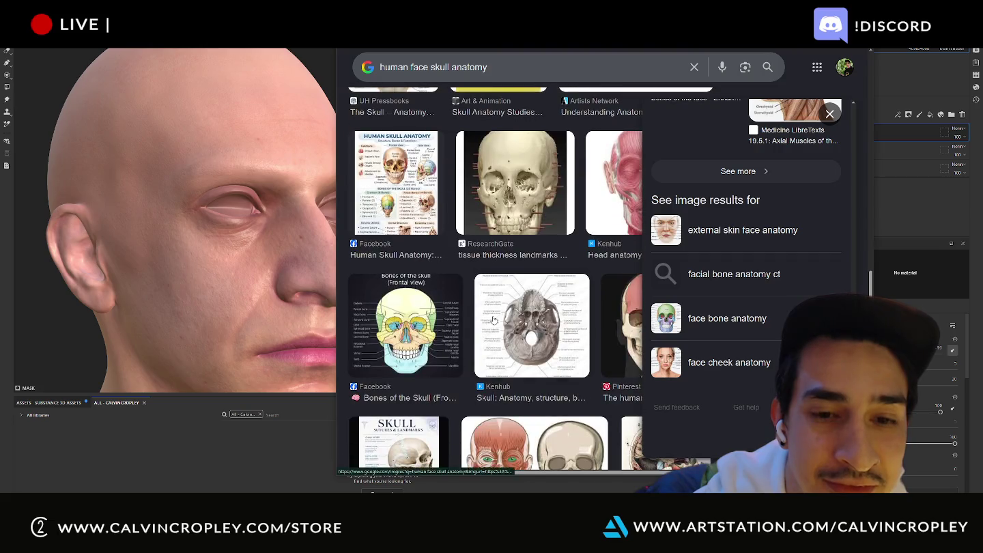
scroll(493, 319, down, 4)
scroll(493, 318, down, 2)
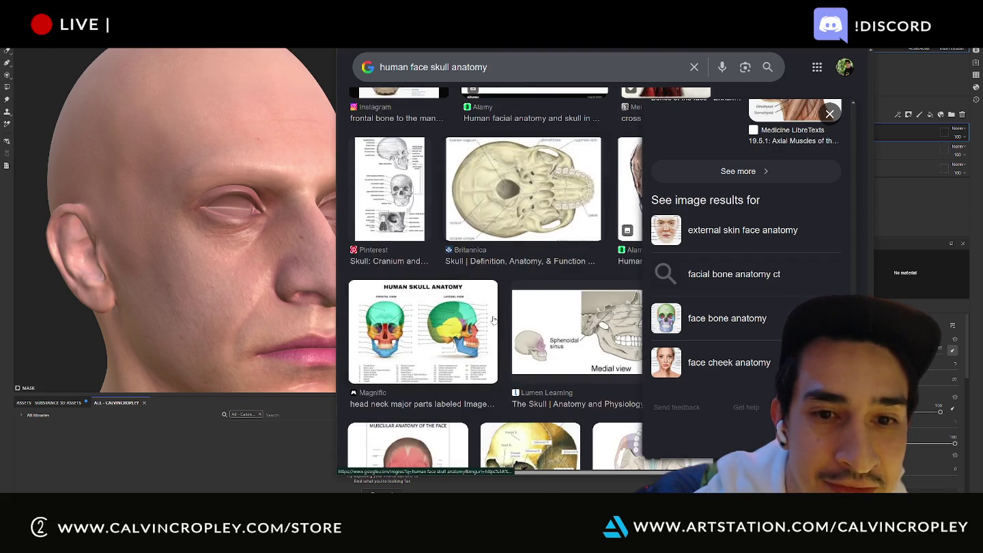
scroll(492, 318, down, 3)
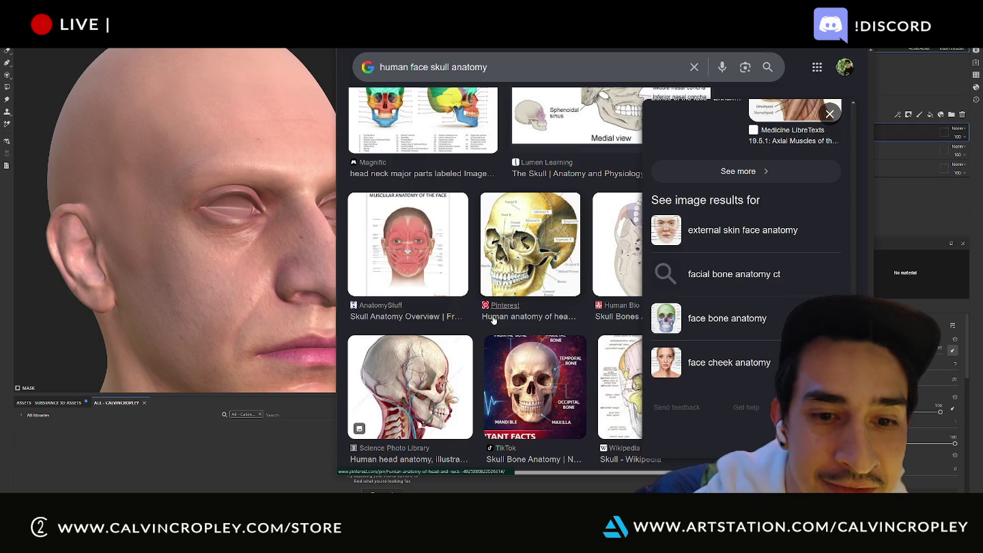
Step: Preview the Science Photo Library head anatomy illustration, then move the browser aside and widen it
click(434, 357)
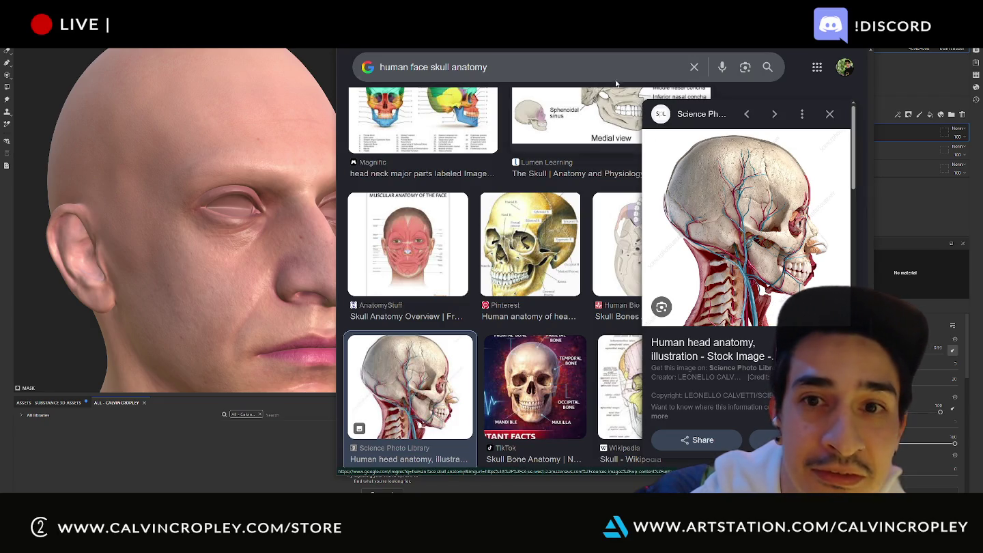
mouse_move(601, 33)
mouse_down()
mouse_move(303, 59)
mouse_move(303, 47)
mouse_up()
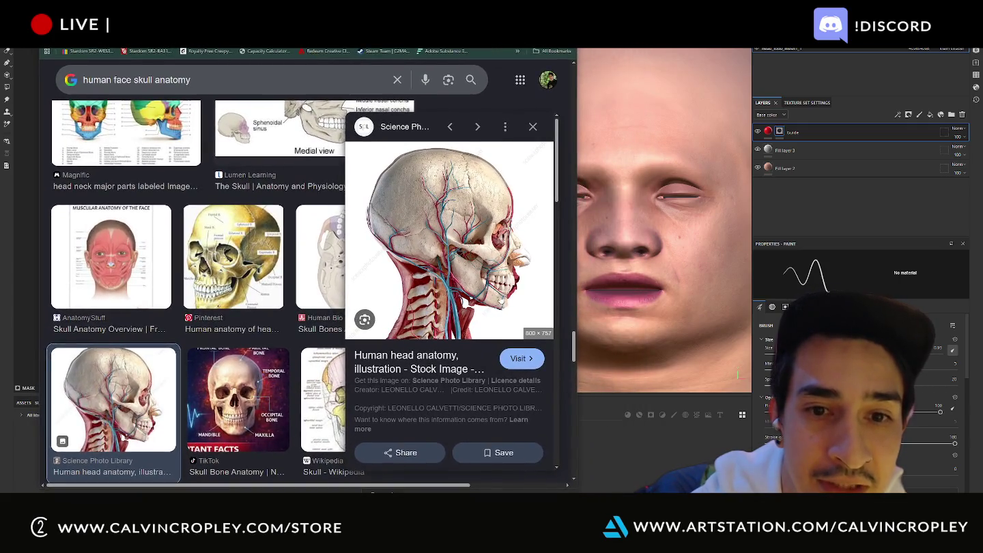
drag(577, 267, 812, 267)
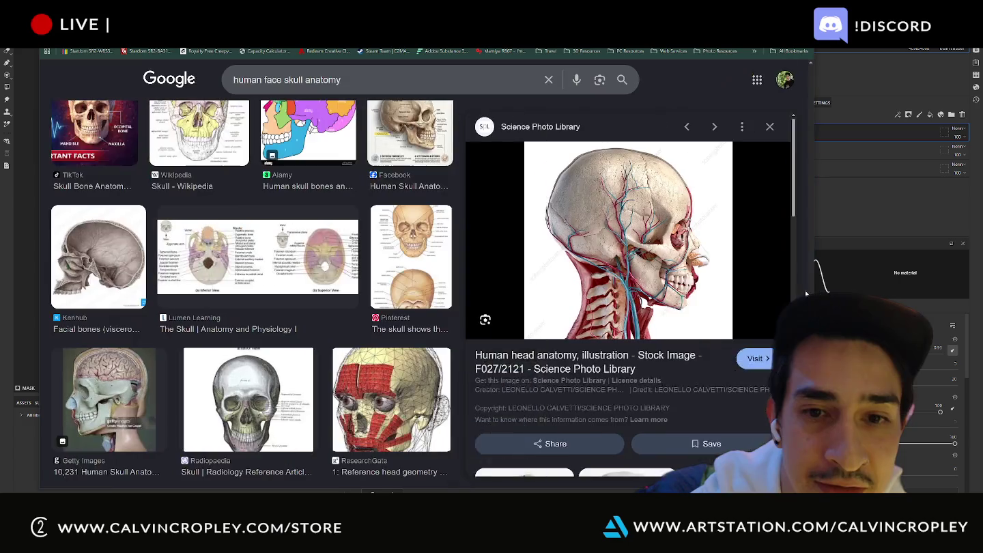
scroll(674, 272, down, 3)
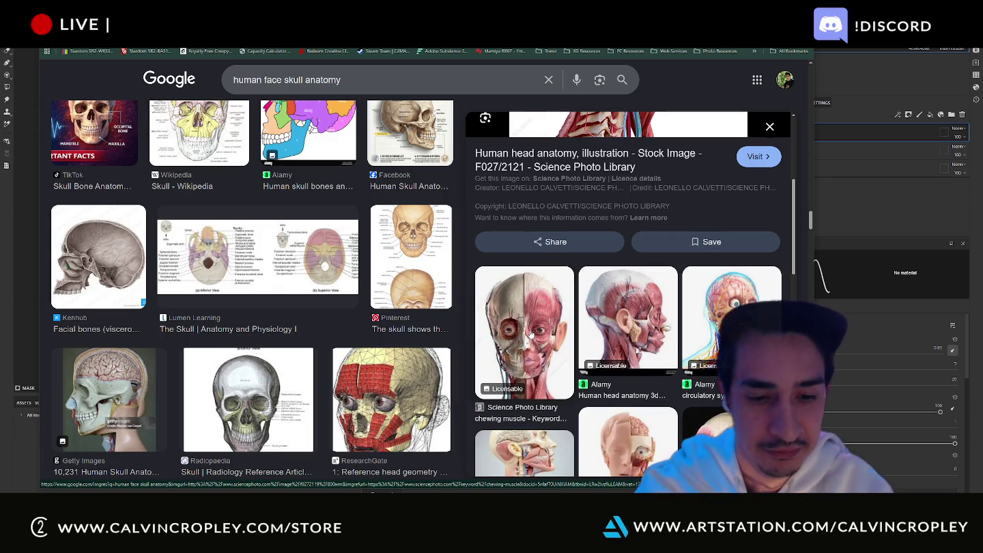
key(super)
Step: Launch Miro via 'mir' and open the Ideas and Concepts board in a smaller window
text(mir)
key(Escape)
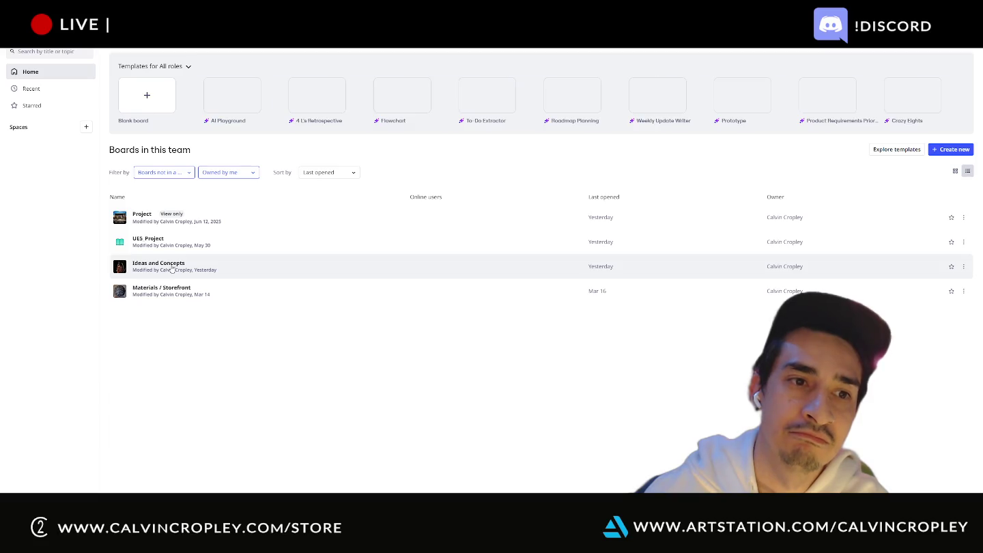
click(172, 268)
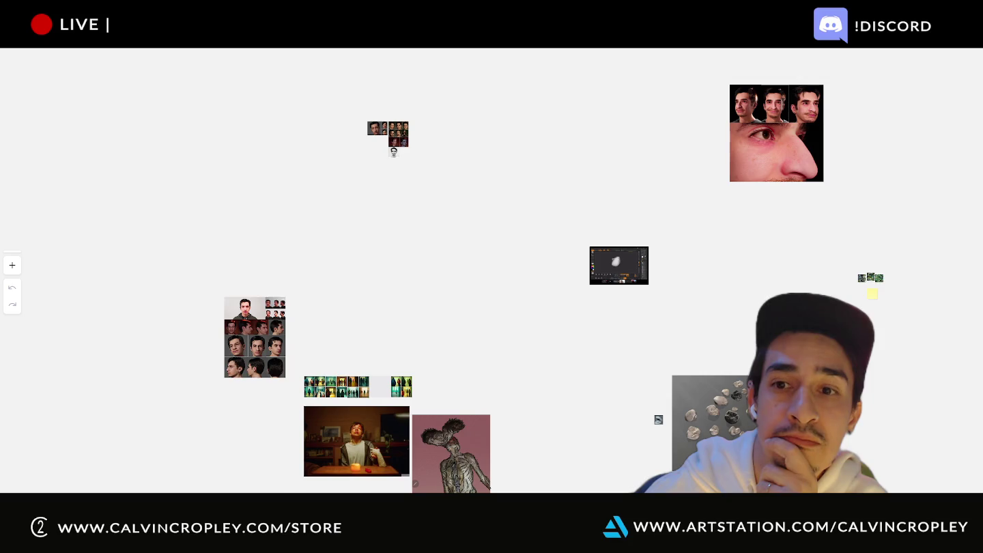
scroll(648, 229, down, 5)
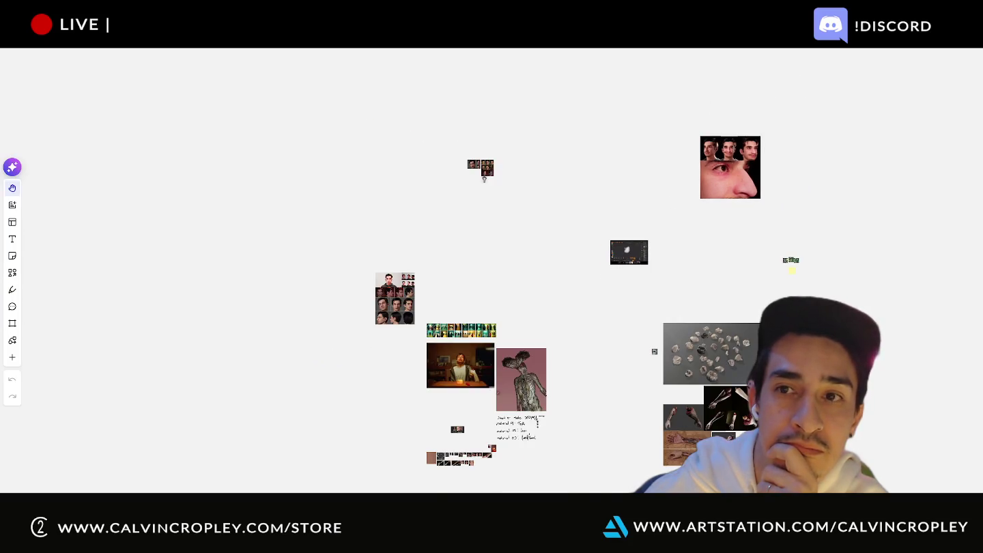
key(super+Down)
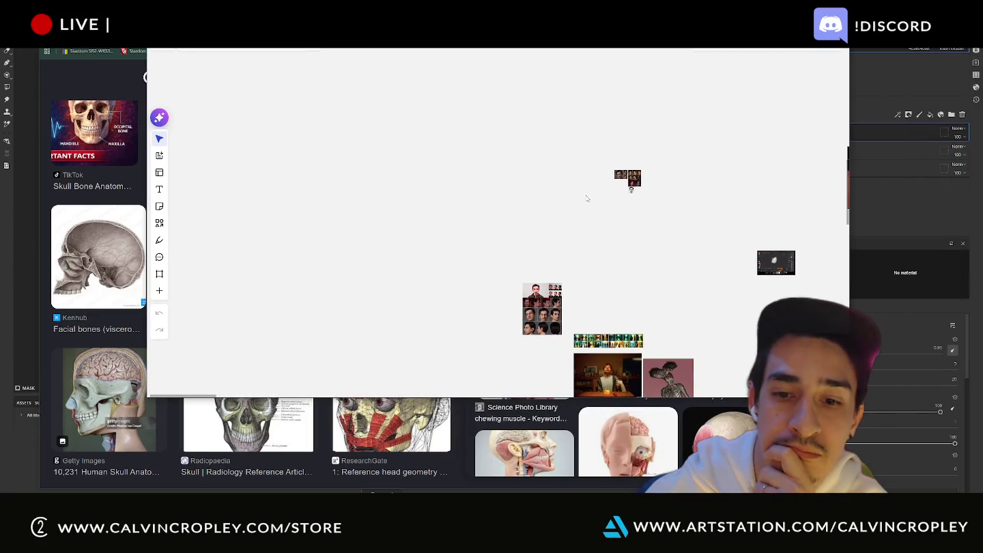
Step: Arrange Miro and Chrome side by side and drop the head anatomy illustration onto the board
drag(478, 37, 331, 21)
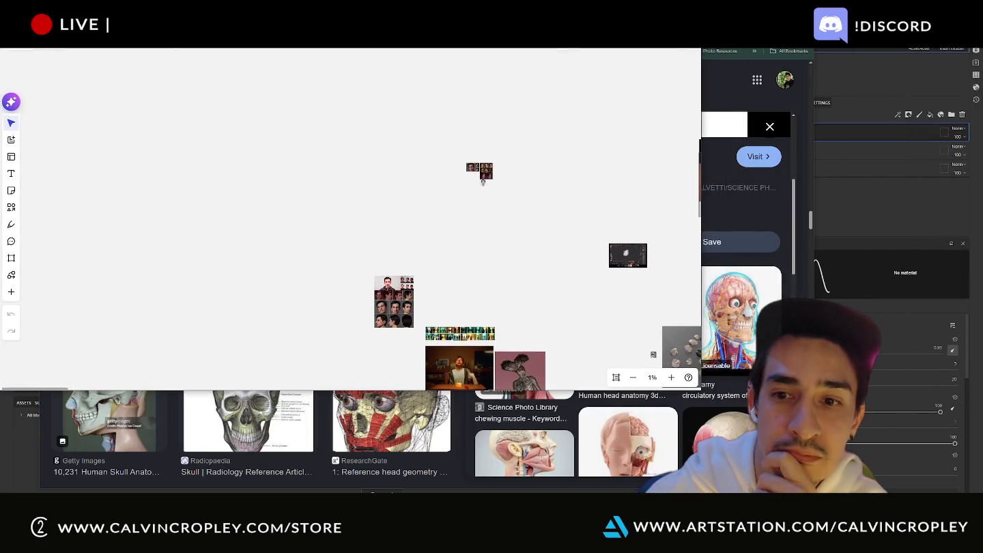
mouse_move(708, 25)
mouse_down()
mouse_move(616, 134)
mouse_move(614, 122)
mouse_up()
scroll(433, 402, up, 3)
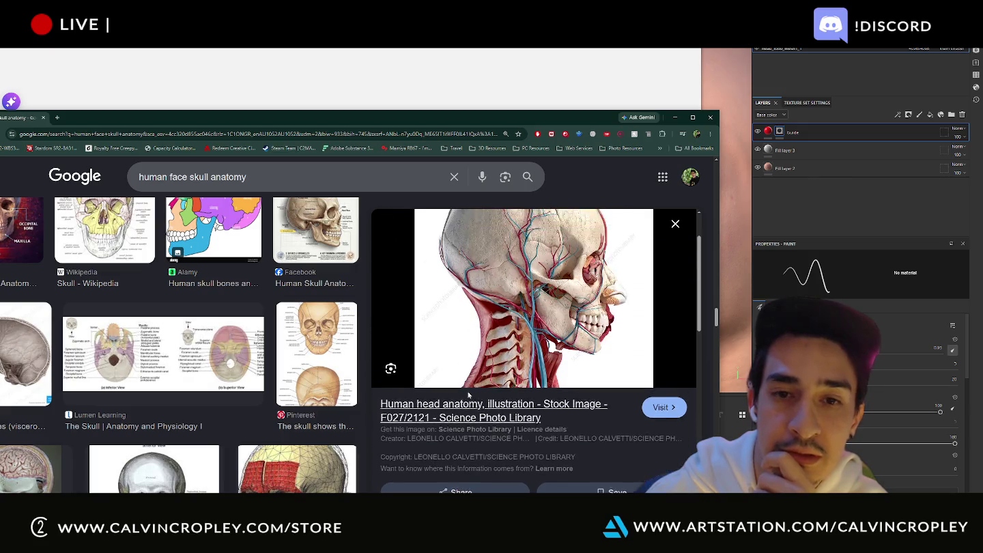
scroll(516, 328, up, 1)
drag(466, 241, 350, 76)
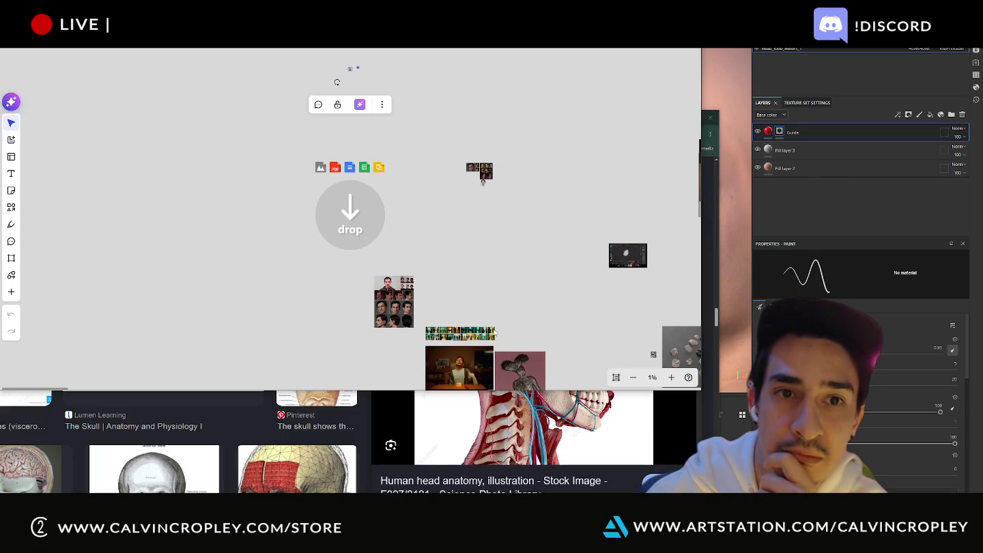
Step: Preview the half-muscle half-skull chewing muscle image and drop it onto the board
key(alt+Tab)
scroll(433, 302, down, 3)
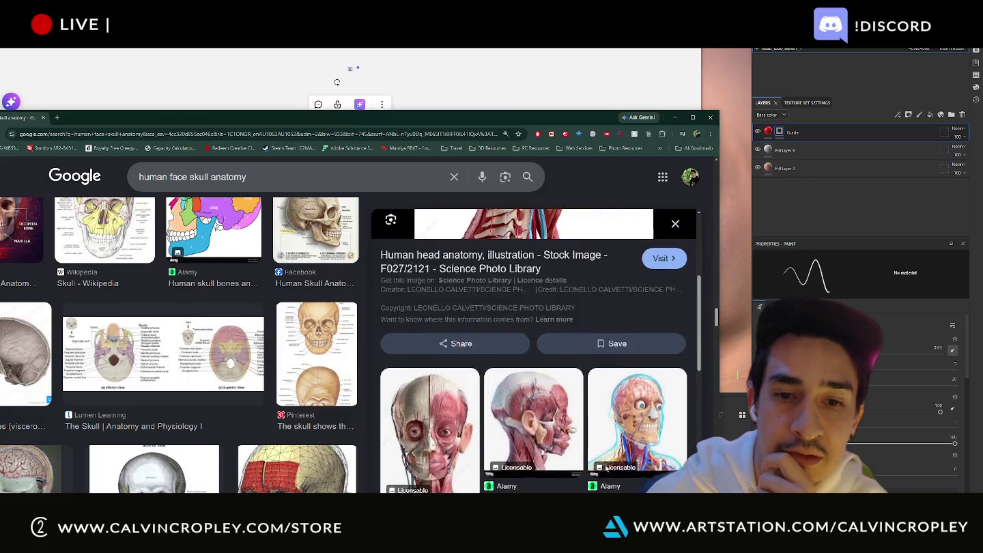
scroll(432, 302, down, 2)
click(433, 303)
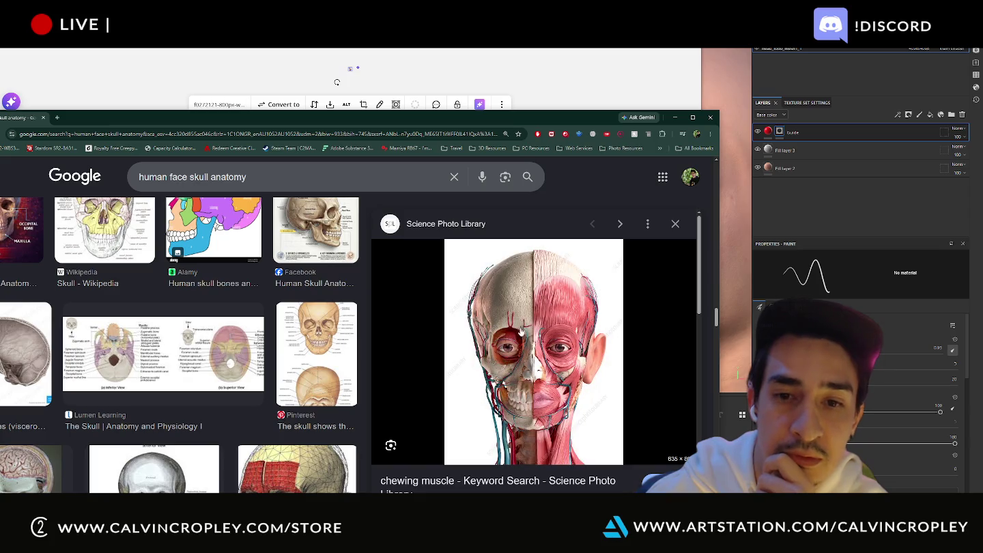
drag(530, 340, 482, 182)
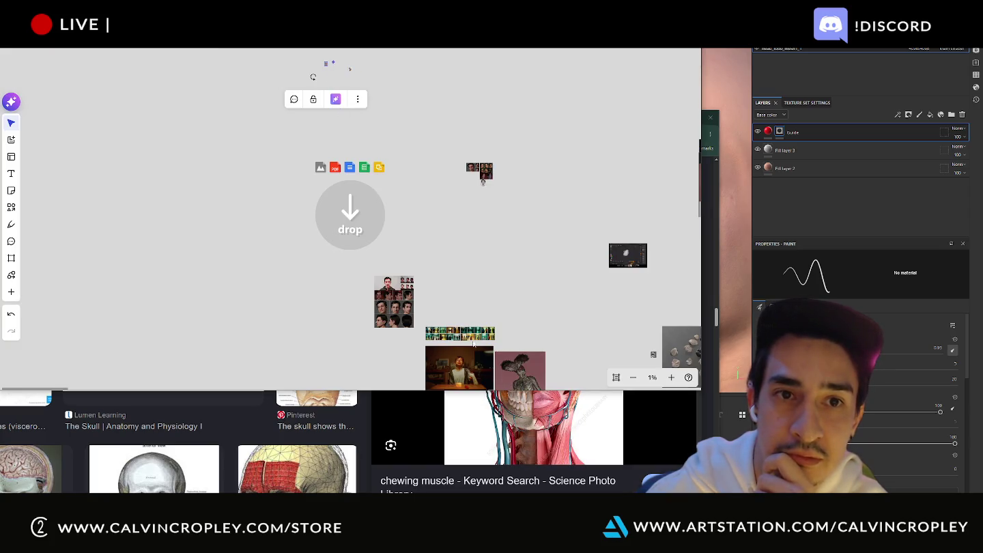
Step: Scroll through the related results and open more anatomy image results
scroll(537, 423, down, 4)
scroll(492, 458, up, 4)
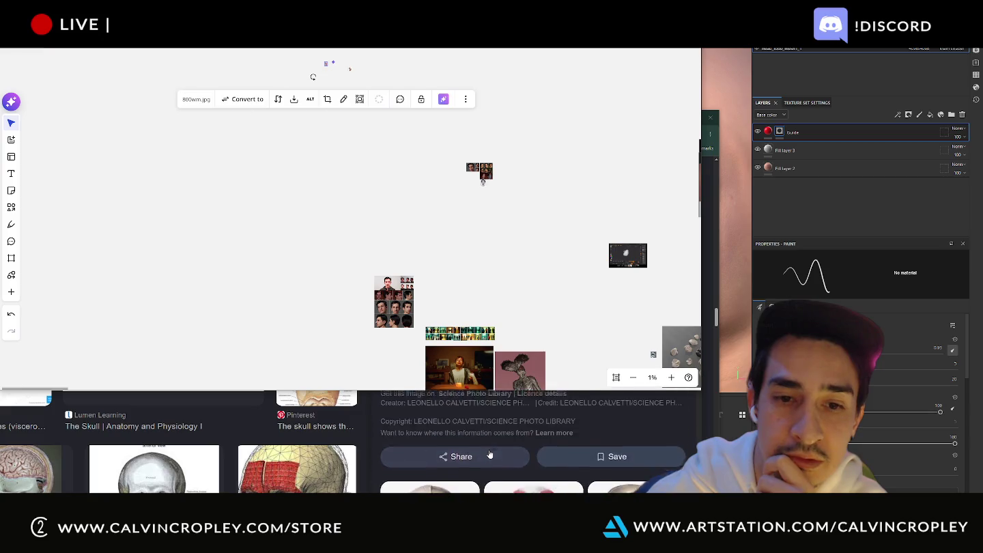
scroll(496, 471, down, 4)
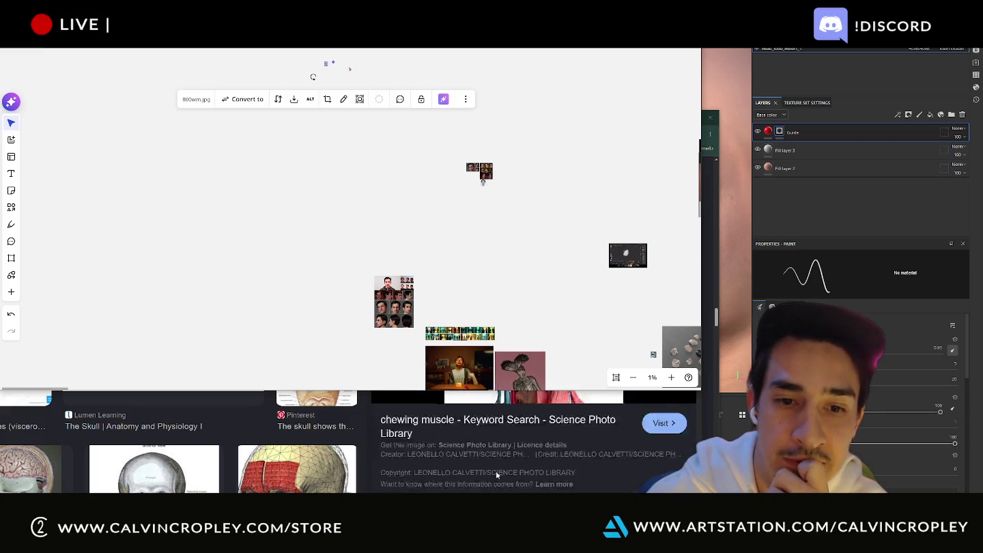
scroll(532, 471, down, 3)
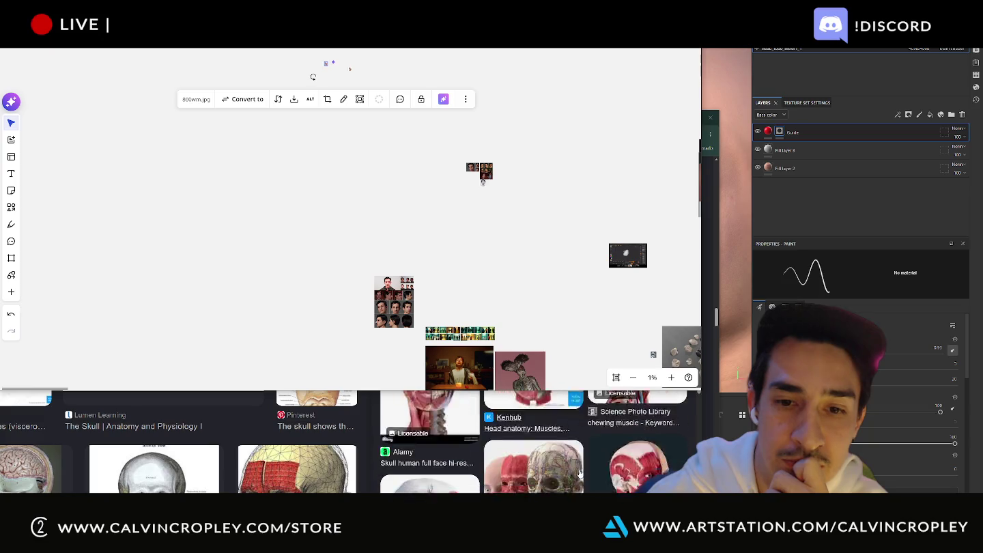
scroll(537, 458, down, 2)
scroll(540, 458, up, 2)
scroll(538, 458, down, 1)
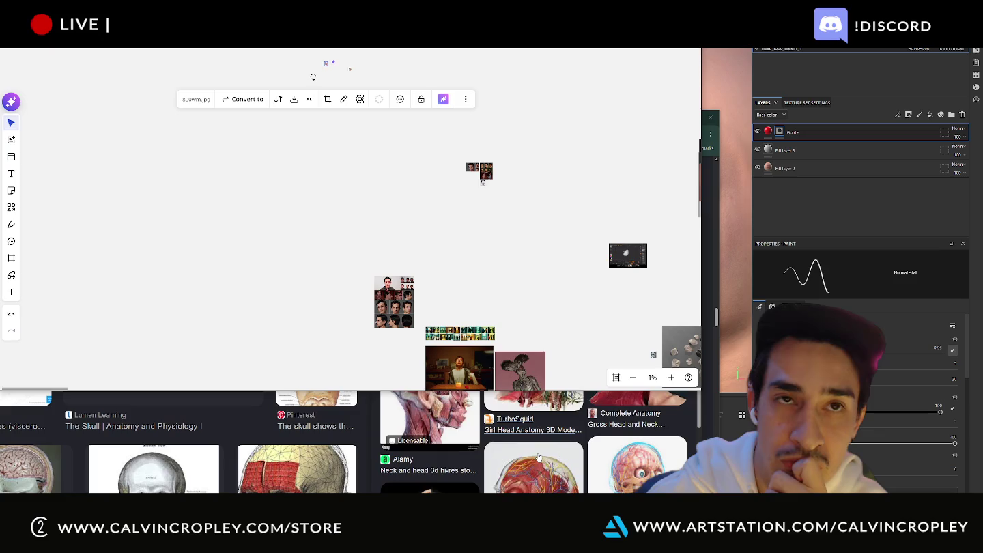
scroll(539, 457, down, 2)
scroll(538, 458, down, 1)
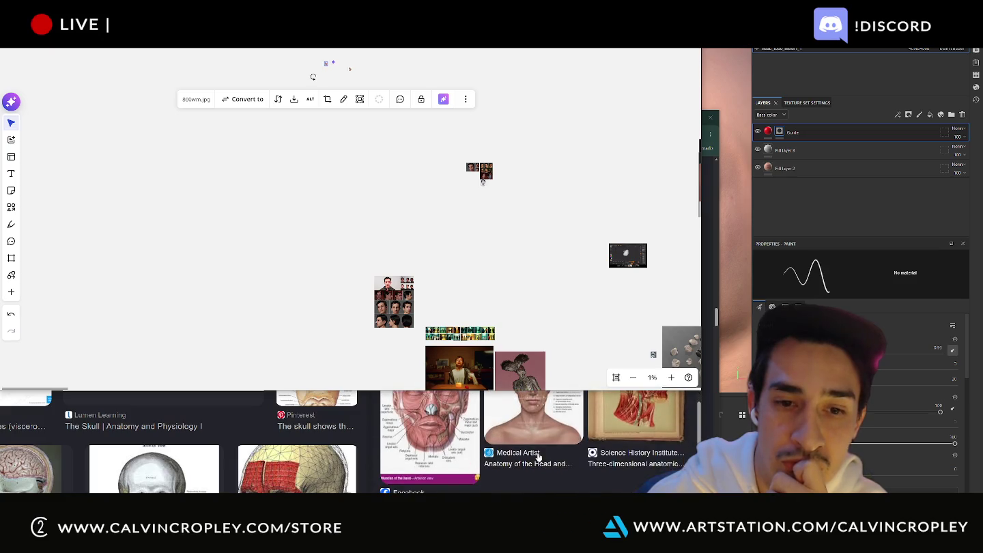
scroll(538, 458, up, 1)
scroll(538, 458, down, 2)
click(538, 458)
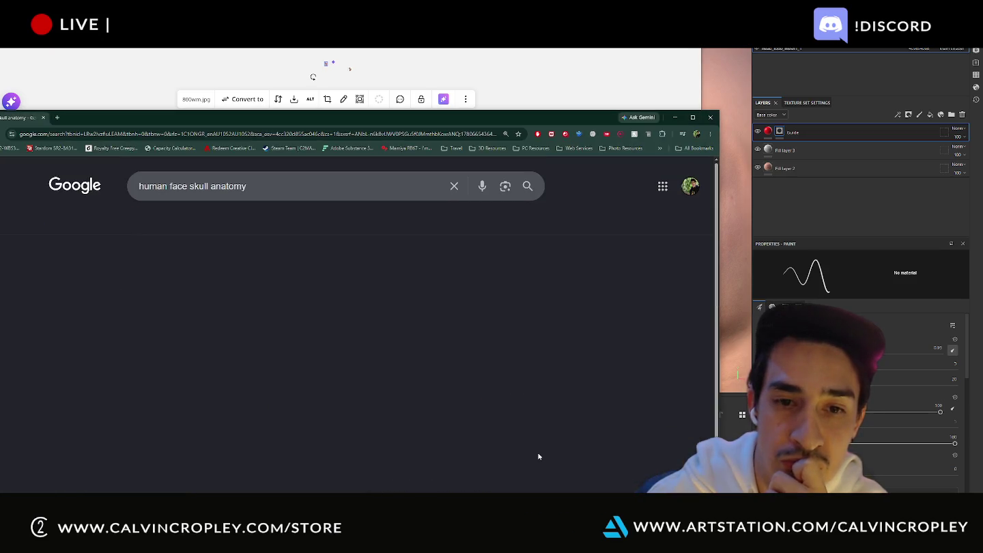
Step: Scroll down and back up through the human face skull anatomy image results
scroll(538, 458, down, 3)
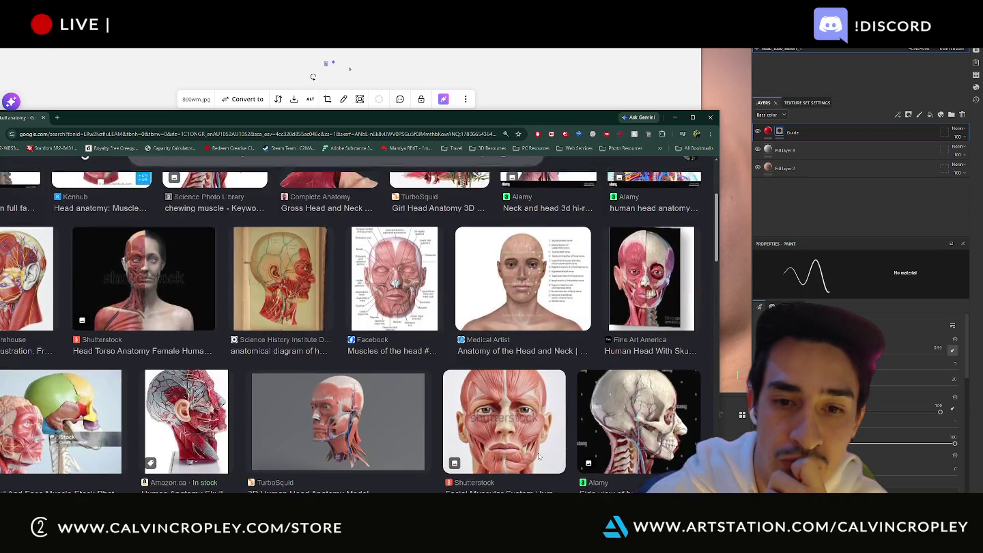
scroll(539, 457, down, 3)
scroll(539, 458, down, 1)
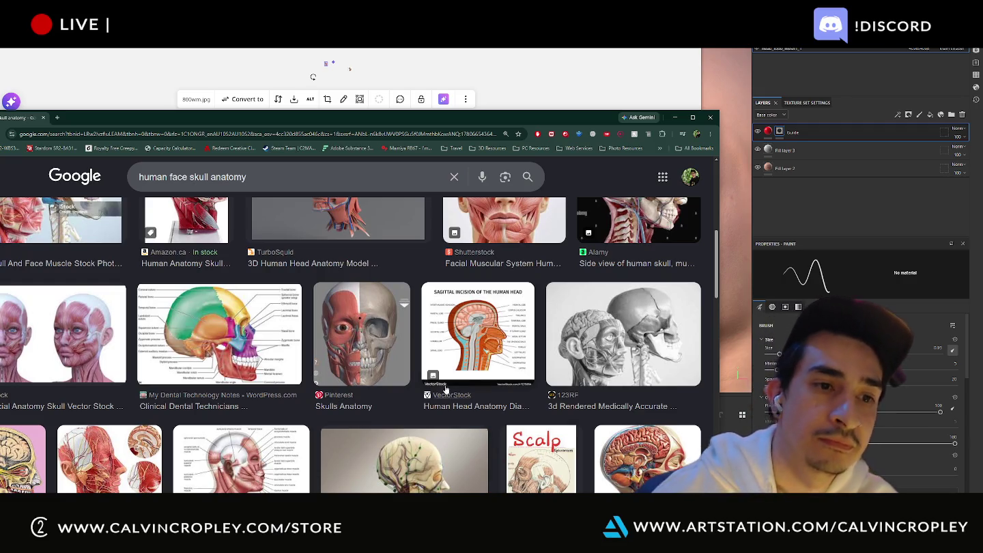
scroll(412, 375, down, 3)
scroll(412, 375, down, 6)
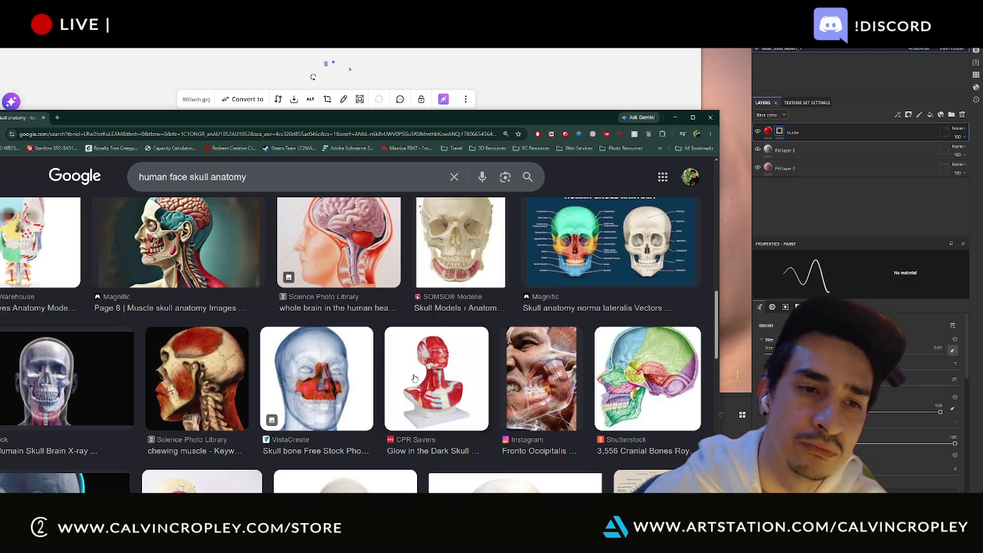
scroll(415, 377, down, 7)
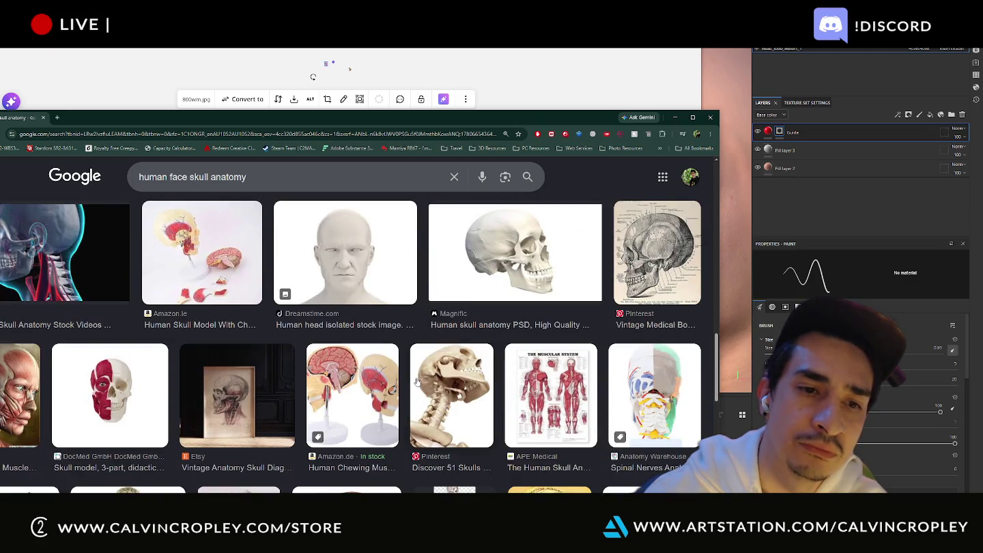
scroll(417, 381, down, 3)
scroll(416, 382, down, 3)
scroll(415, 383, down, 3)
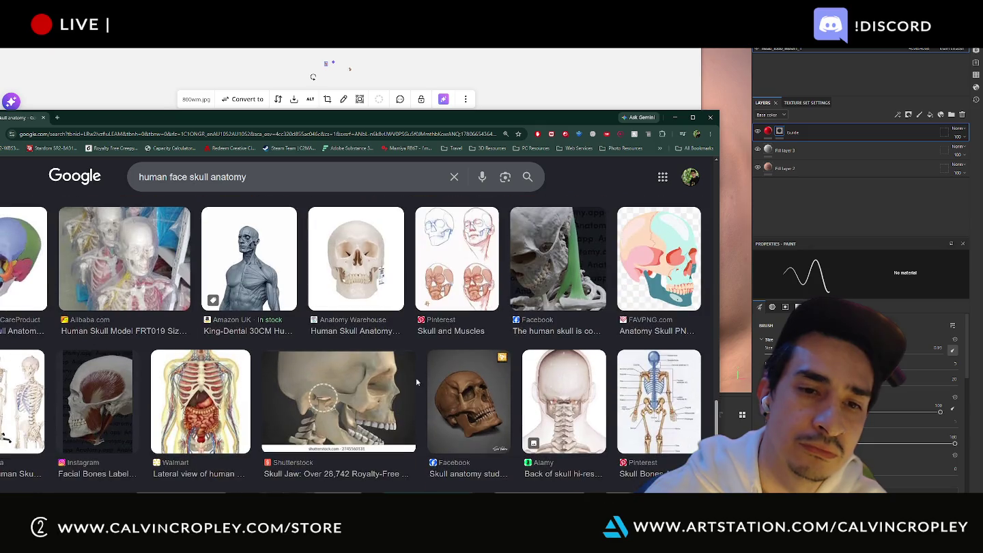
scroll(416, 384, down, 3)
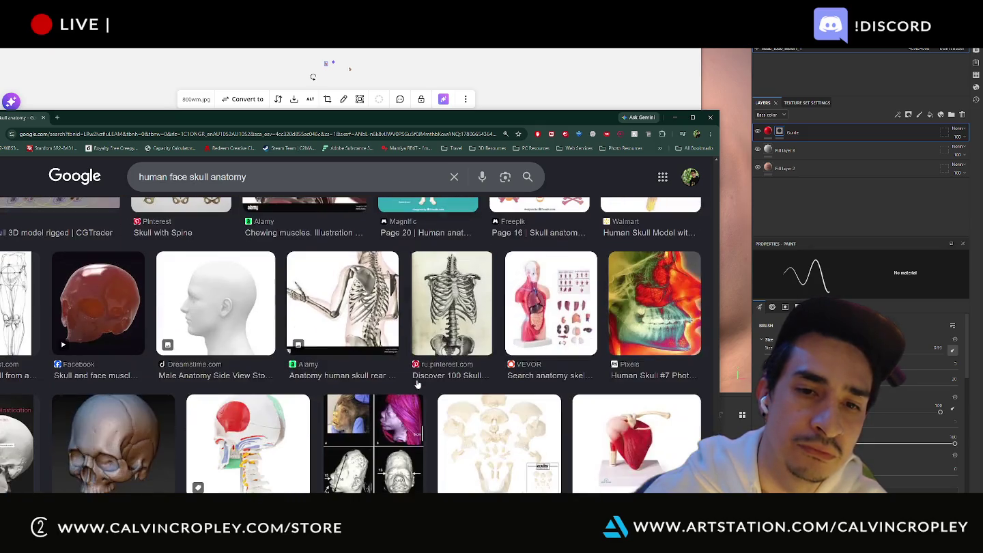
scroll(417, 384, down, 3)
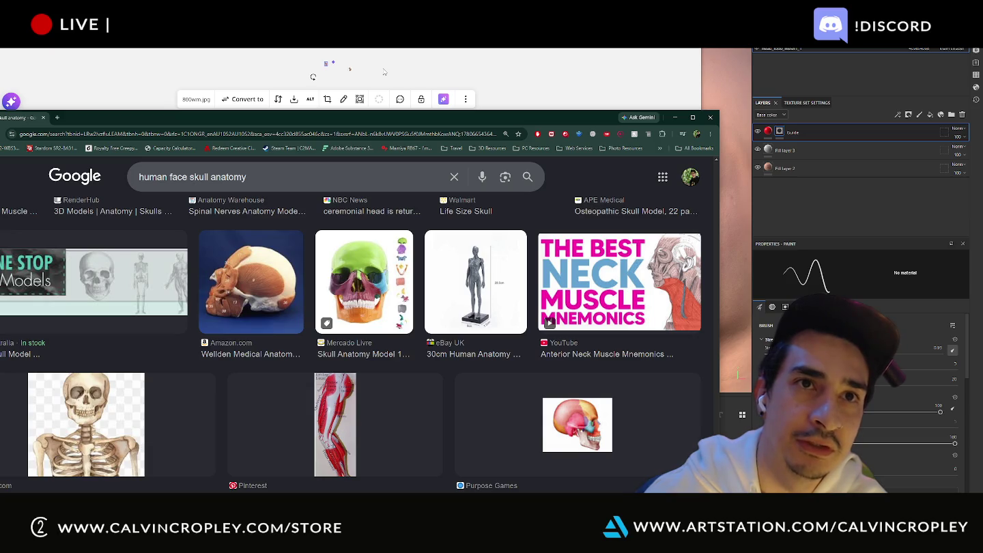
scroll(349, 340, down, 1)
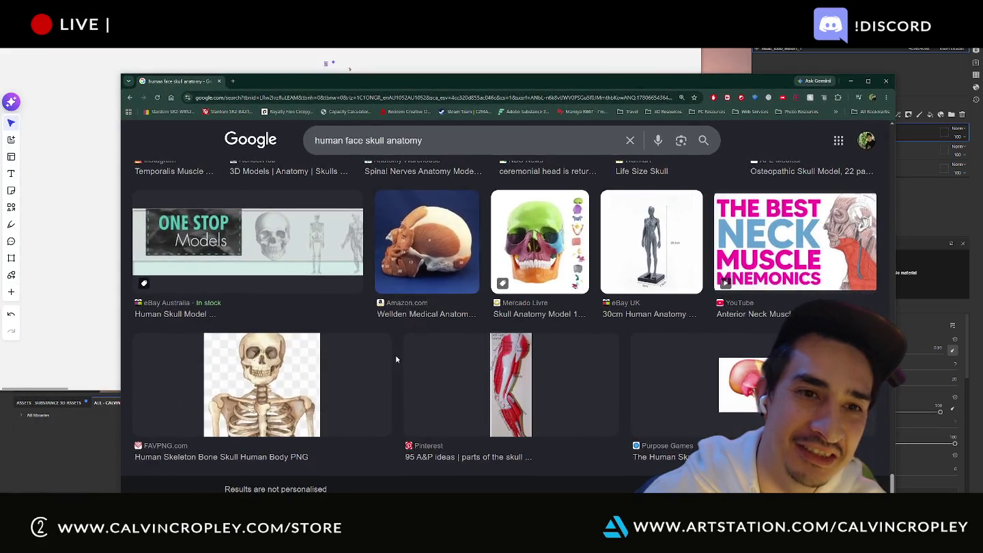
scroll(402, 357, up, 2)
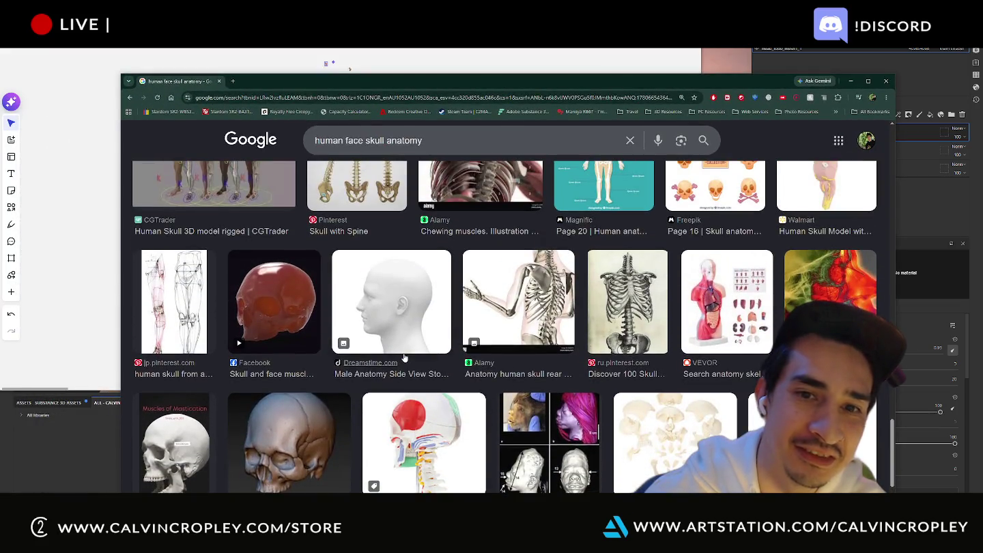
scroll(404, 358, up, 2)
scroll(407, 356, up, 1)
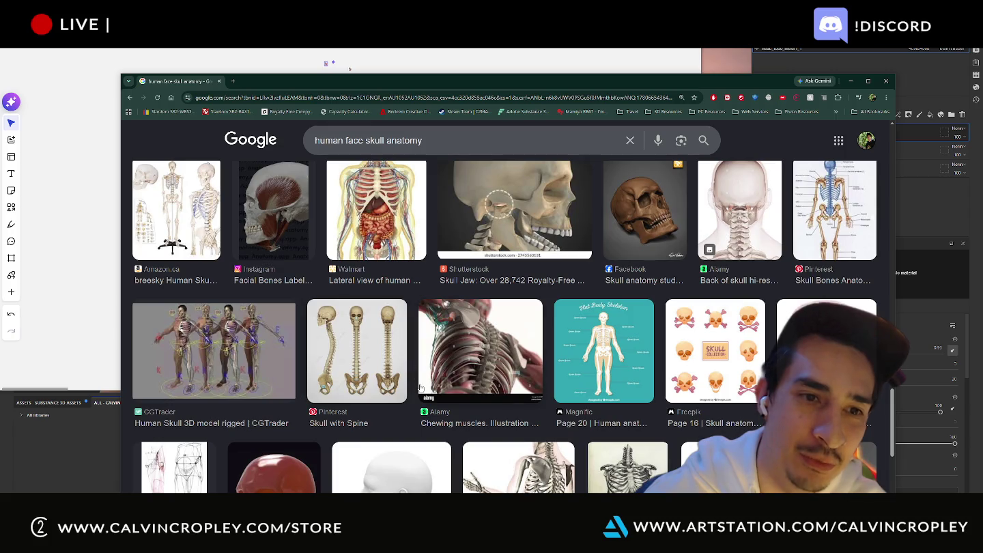
scroll(423, 388, up, 3)
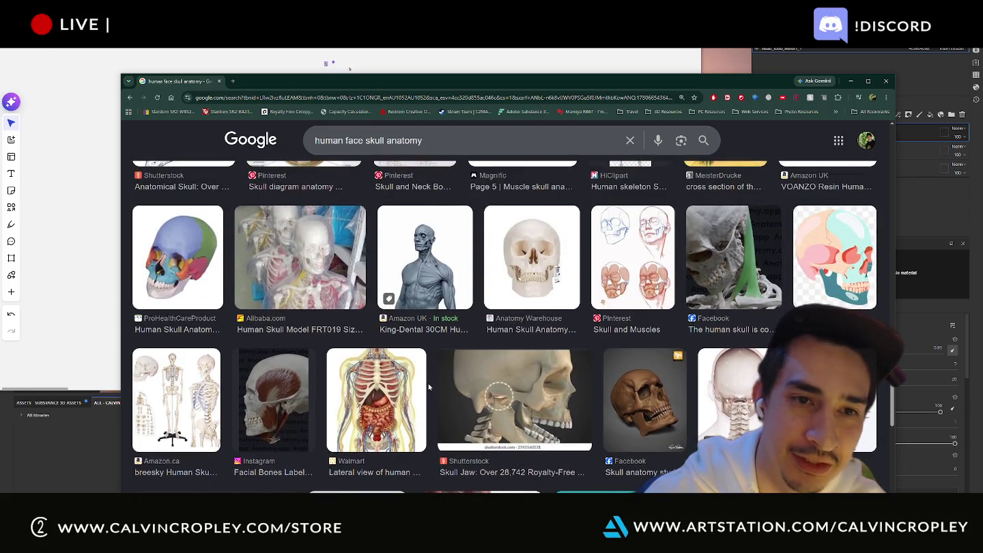
scroll(428, 387, up, 3)
scroll(430, 387, up, 3)
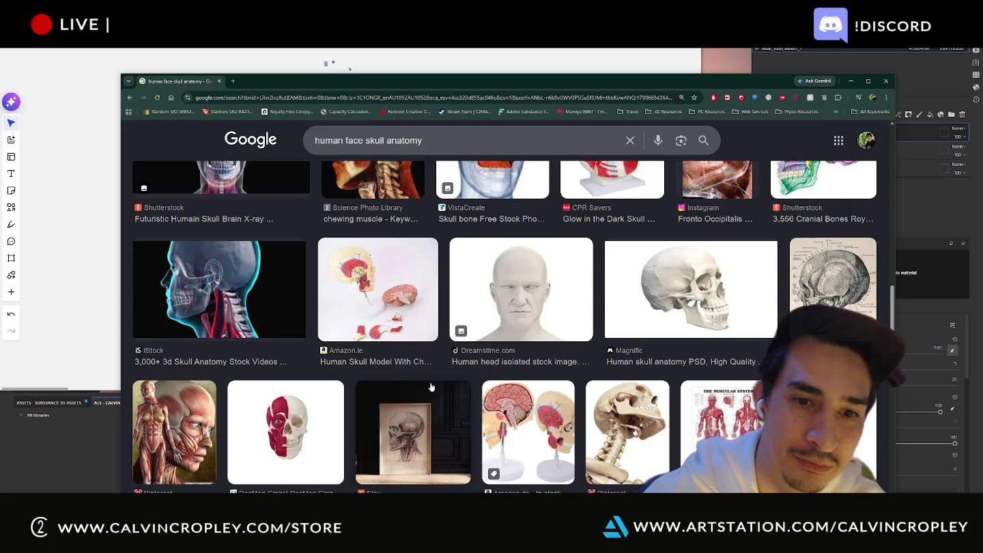
scroll(414, 310, up, 4)
scroll(415, 307, up, 3)
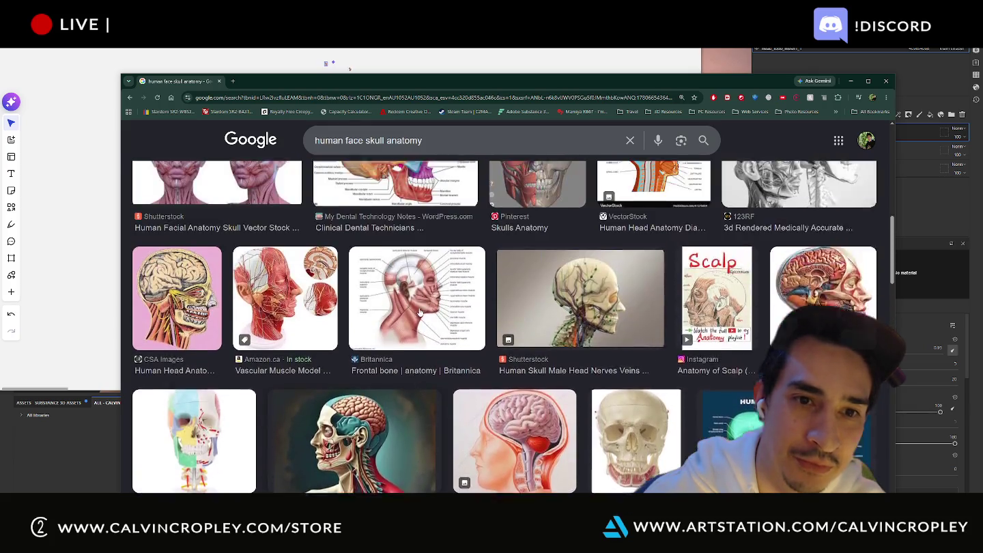
scroll(420, 312, up, 3)
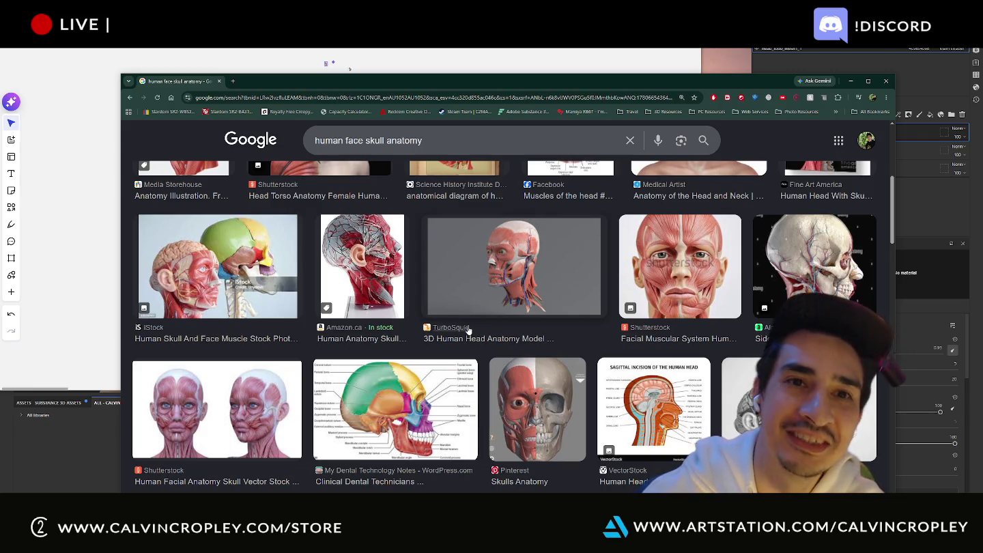
Step: Browse the results again and open the Facebook skull anatomy image preview
scroll(471, 337, down, 5)
scroll(481, 342, down, 5)
scroll(482, 342, down, 5)
scroll(480, 343, up, 5)
scroll(481, 343, down, 5)
scroll(480, 343, down, 5)
scroll(481, 344, down, 5)
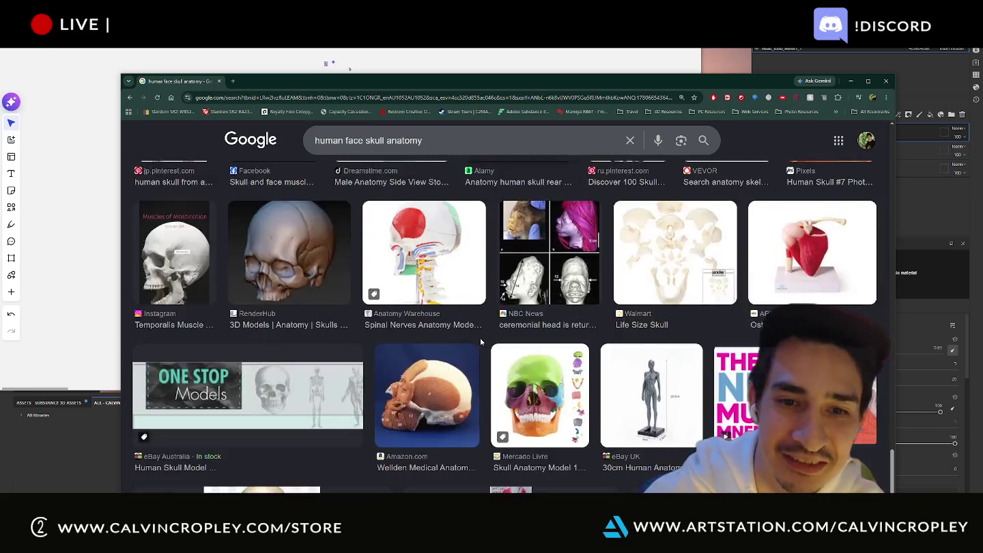
scroll(480, 342, down, 3)
scroll(551, 382, up, 4)
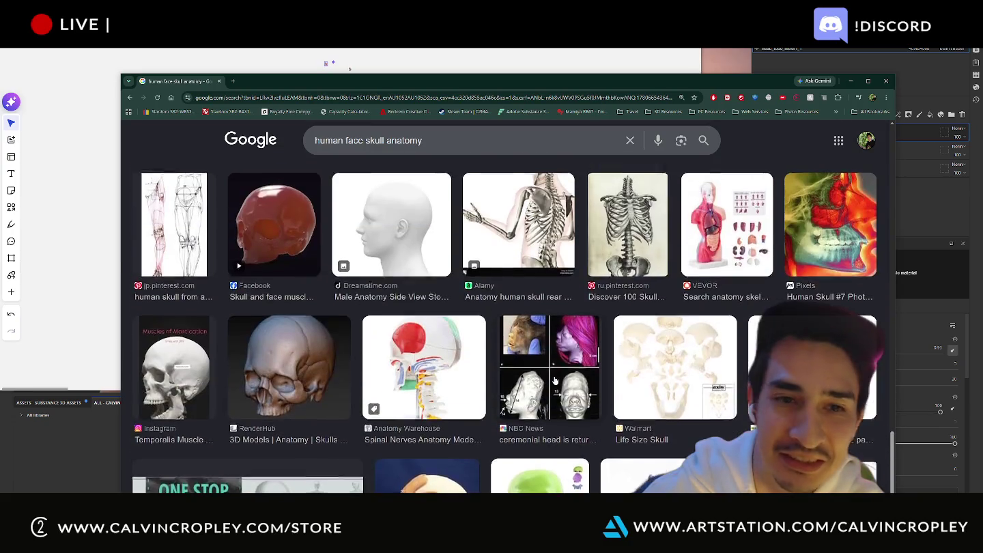
scroll(555, 380, up, 1)
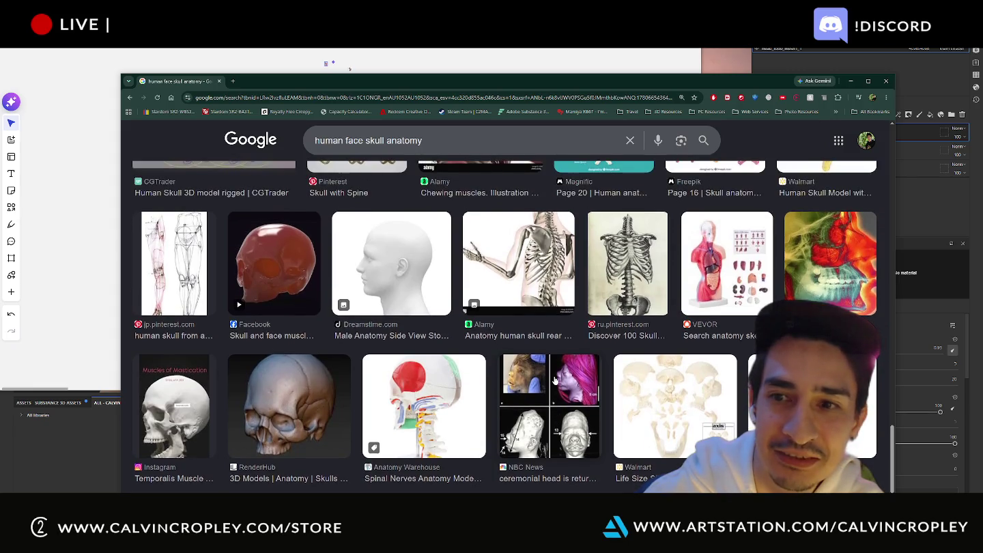
scroll(555, 380, up, 3)
scroll(554, 380, up, 2)
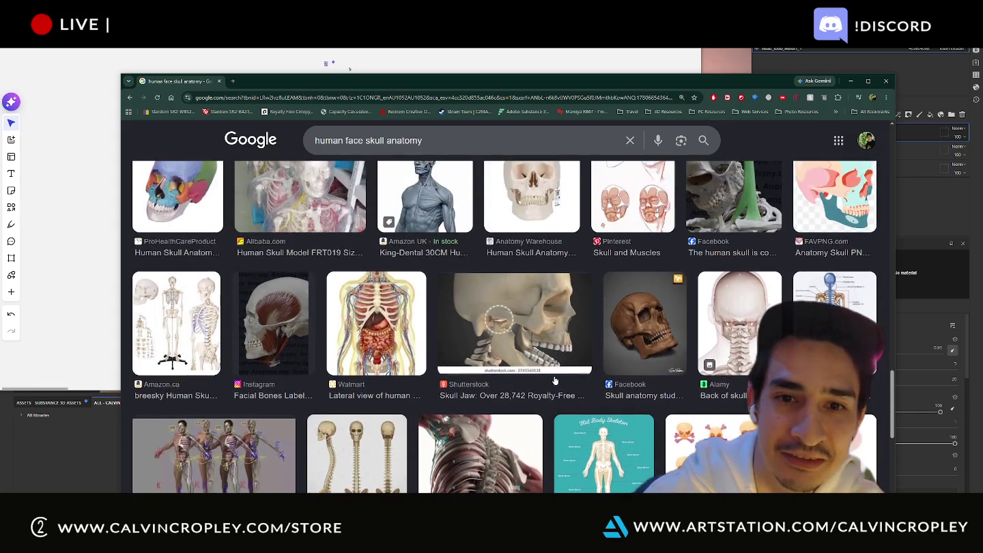
scroll(554, 381, up, 2)
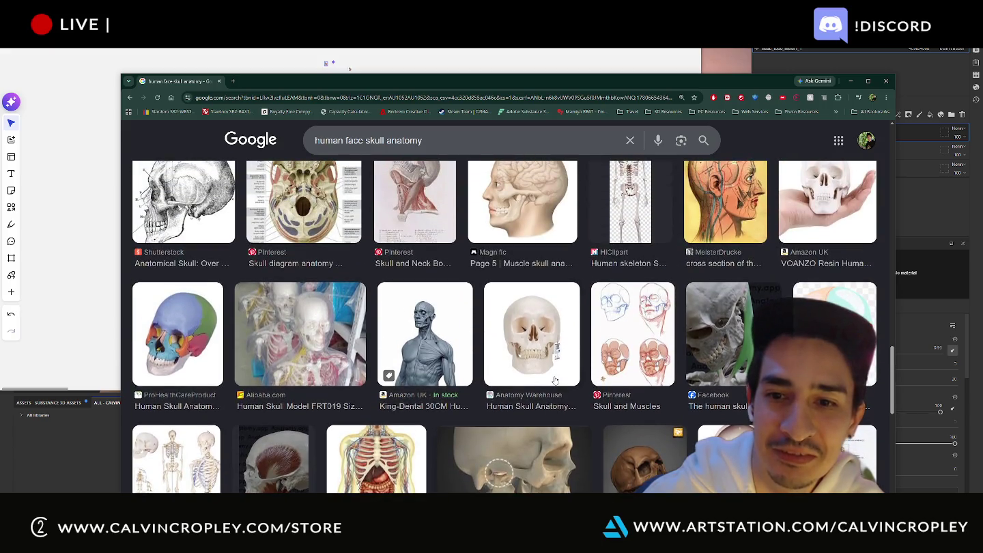
click(746, 332)
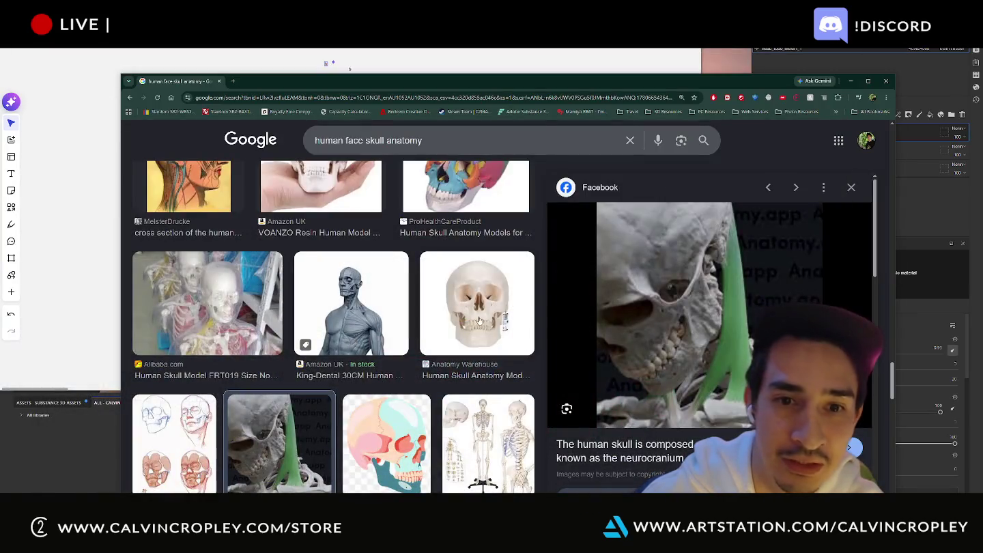
Step: Drag the Facebook skull preview image from Chrome onto the Miro board
scroll(478, 320, down, 2)
scroll(479, 310, up, 2)
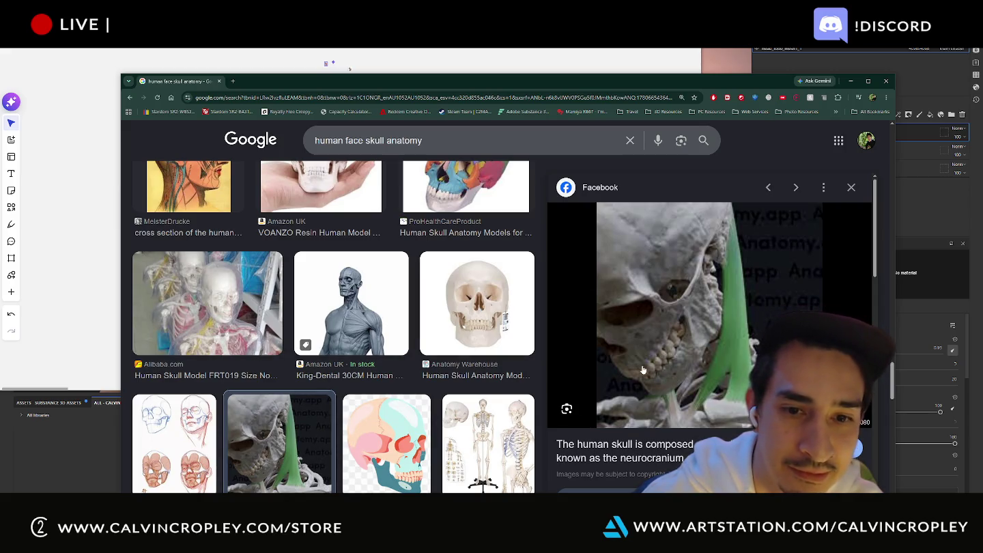
mouse_move(656, 316)
mouse_down()
mouse_move(372, 63)
mouse_move(353, 58)
mouse_up()
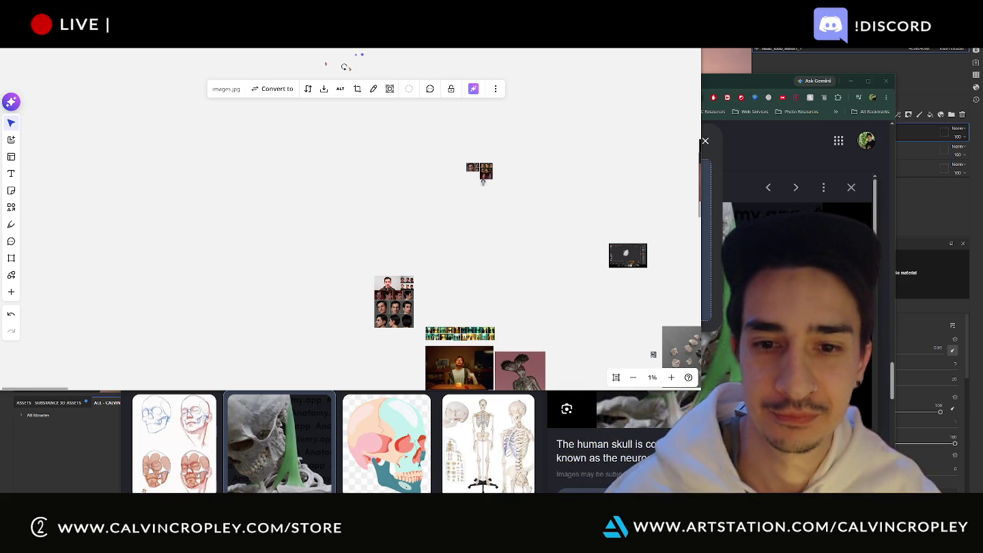
Step: Place the side skull image beside the front head image and enlarge it to match
scroll(331, 61, up, 3)
scroll(331, 61, up, 5)
click(256, 130)
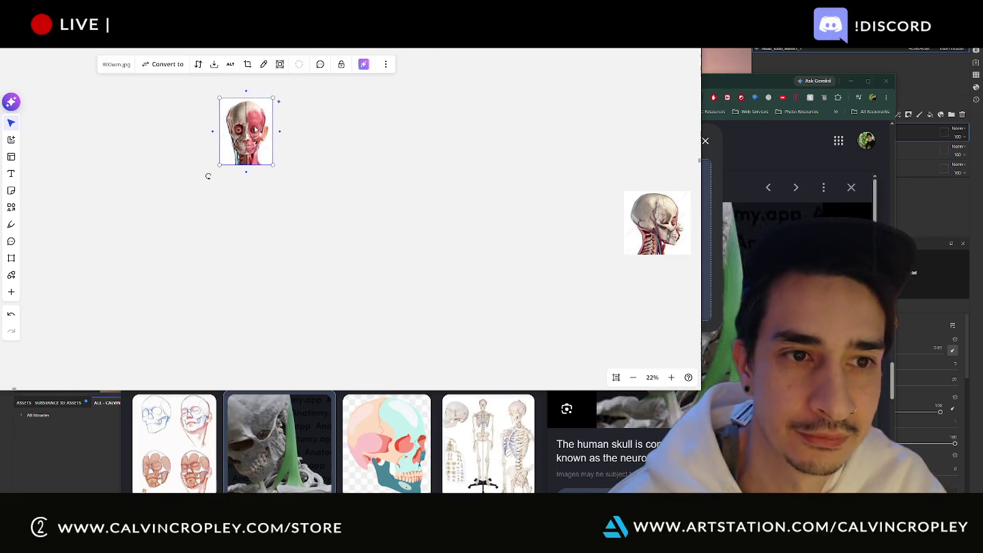
drag(255, 130, 572, 215)
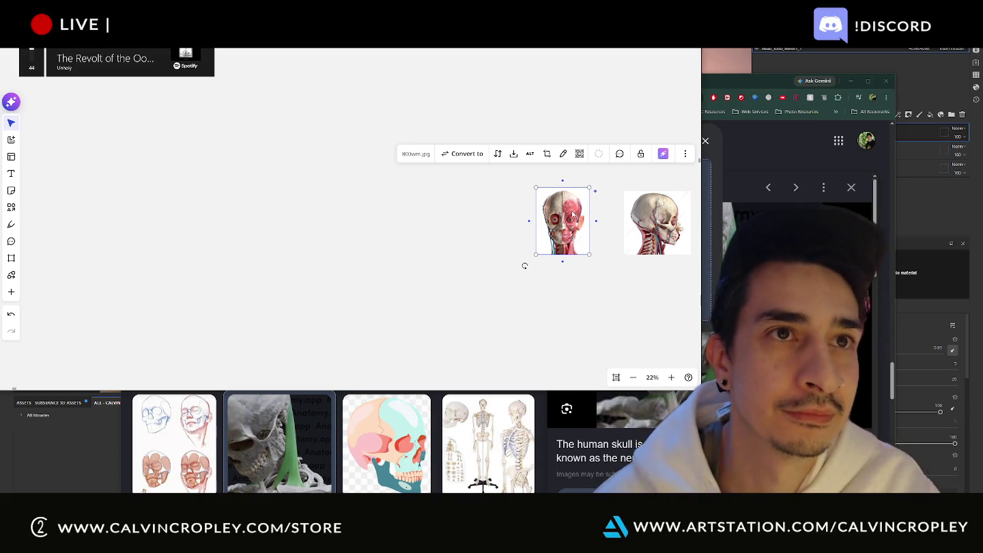
key(shift+2)
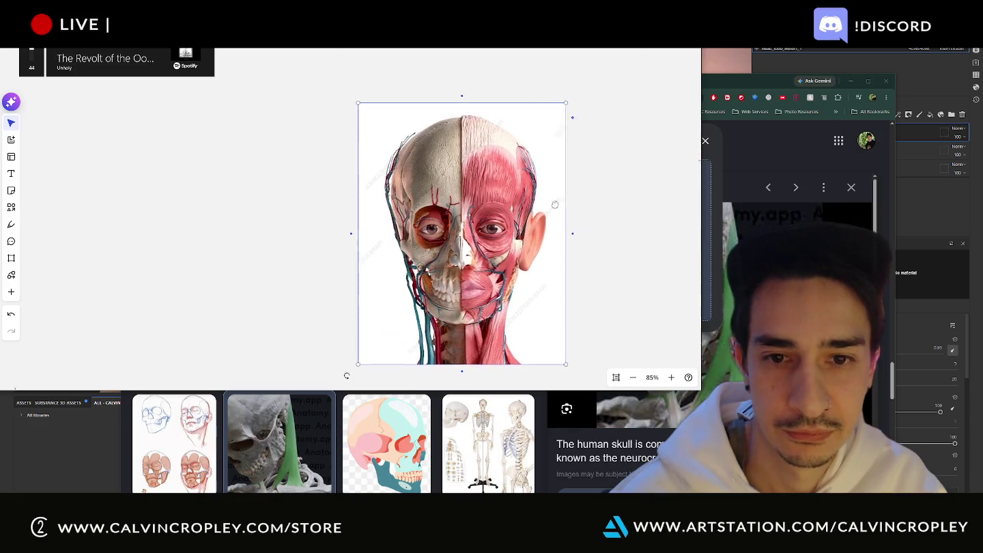
drag(556, 204, 338, 163)
scroll(401, 170, down, 1)
mouse_move(452, 198)
mouse_down()
mouse_move(401, 203)
mouse_move(400, 190)
mouse_up()
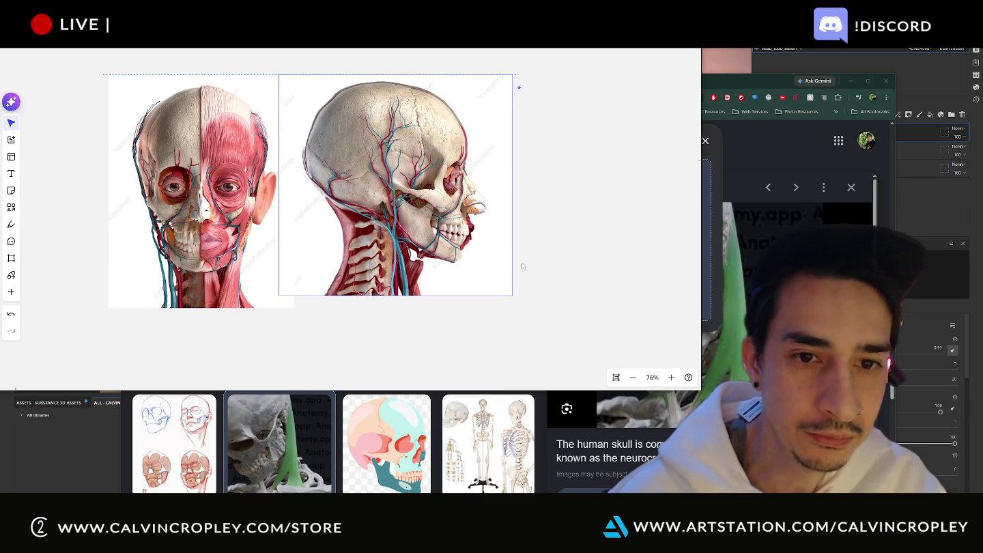
drag(512, 294, 526, 307)
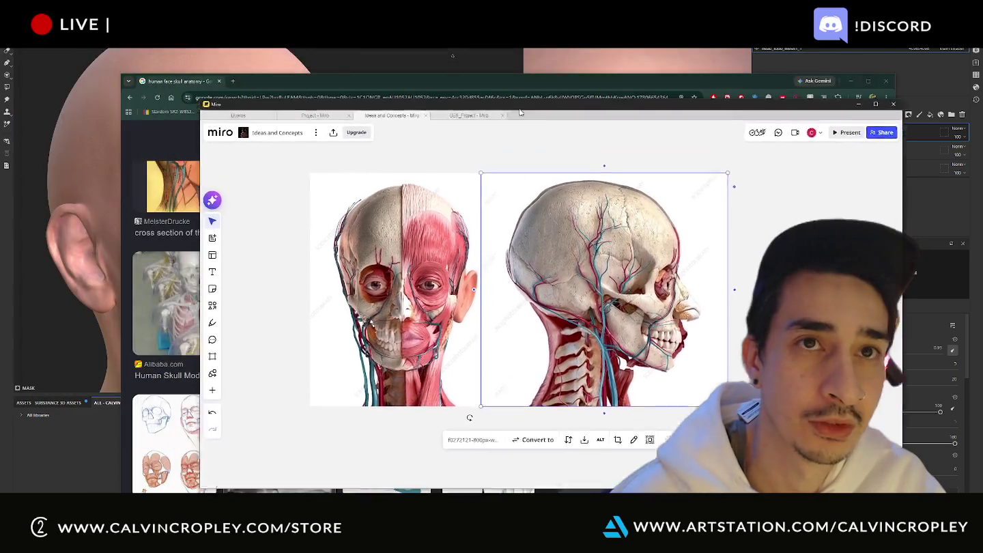
drag(520, 112, 699, 123)
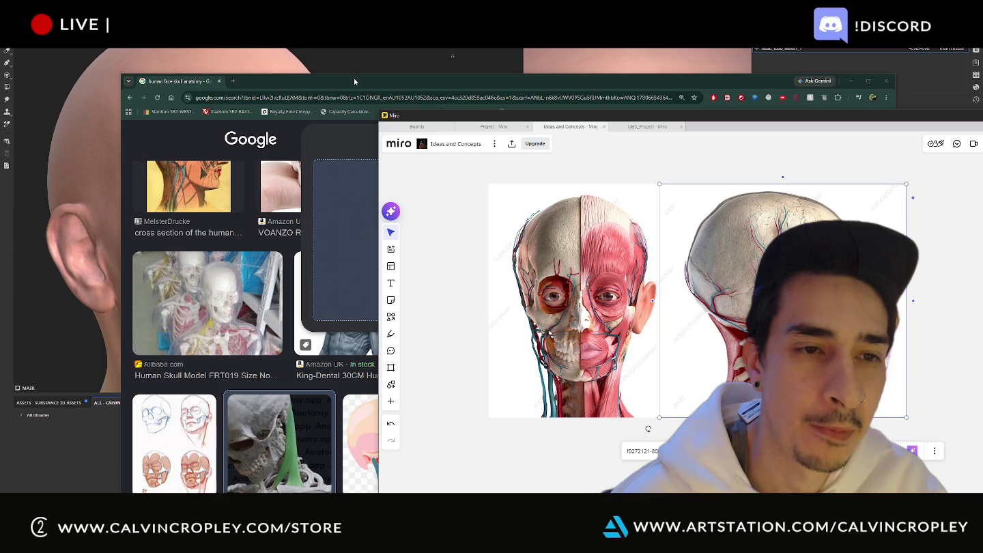
Step: Minimise Chrome and bring Substance 3D Painter back in front, glancing at Miro briefly
click(354, 81)
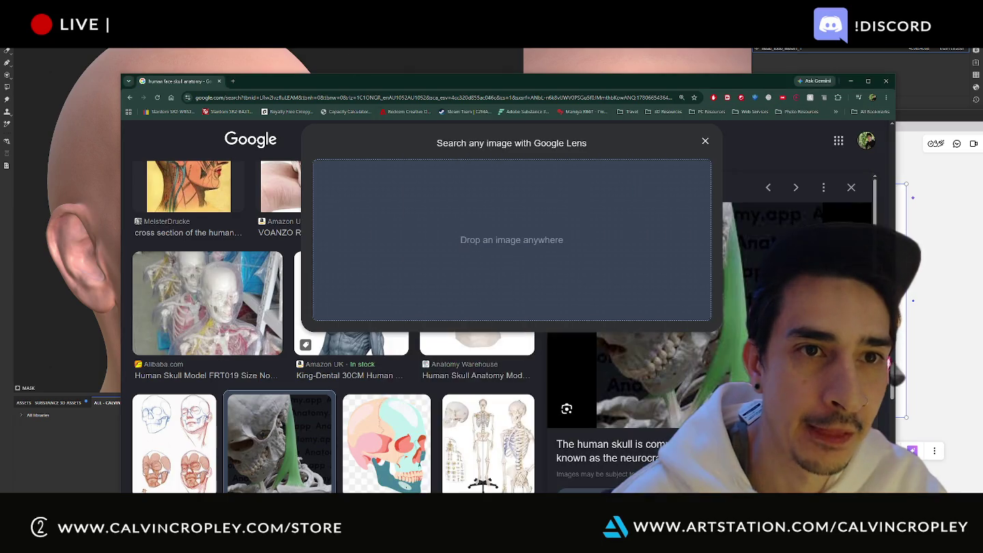
click(851, 80)
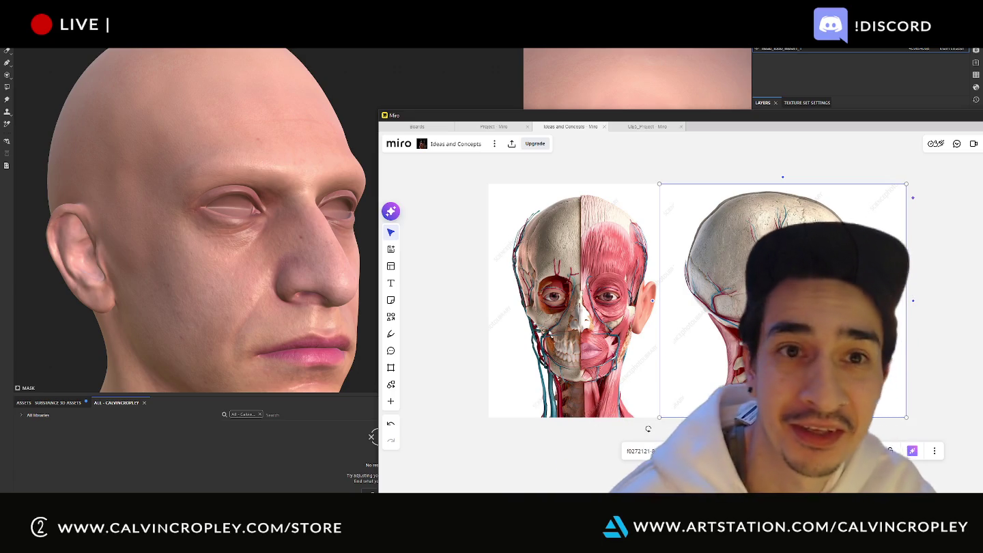
click(306, 122)
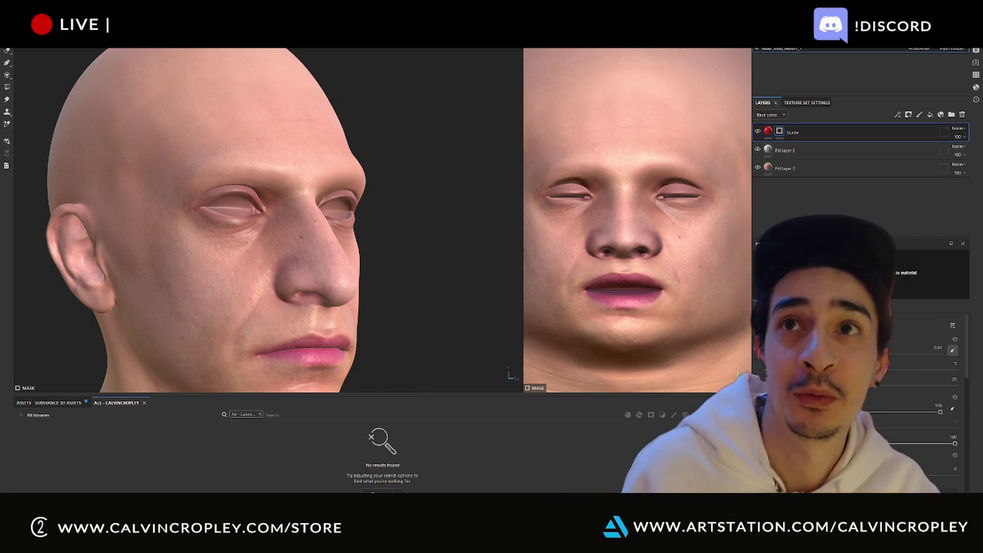
key(alt+Tab)
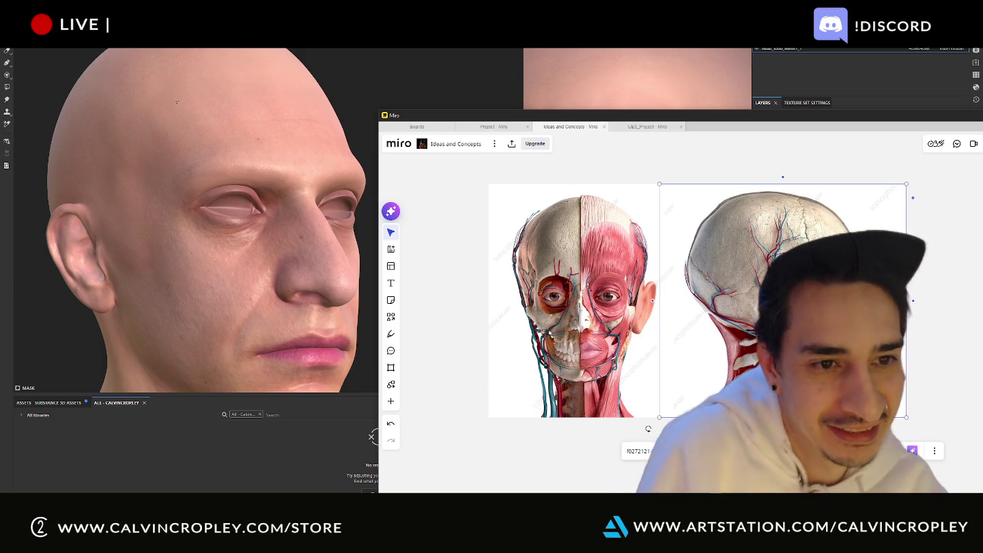
key(alt+Tab)
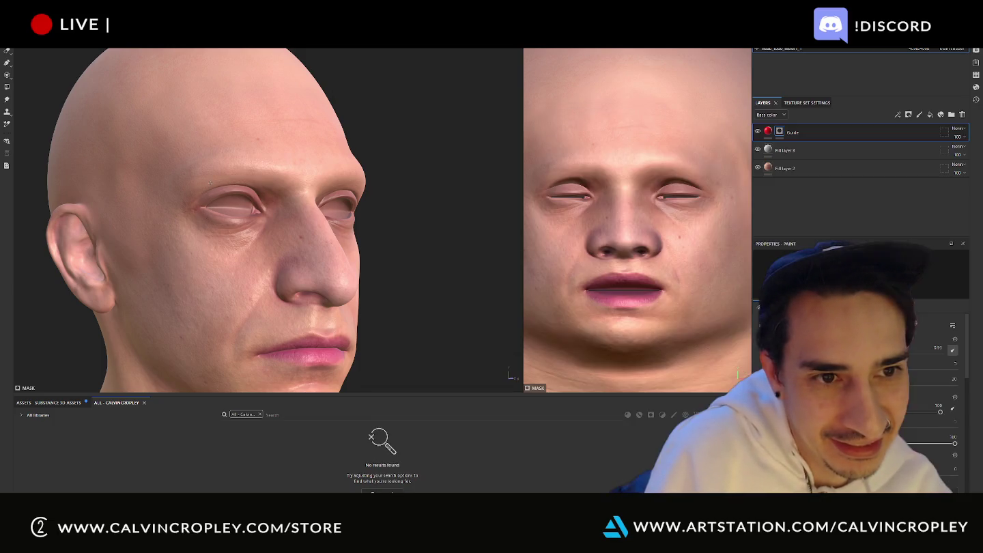
Step: Paint a red guide ring around the left eye, undoing stray strokes, then orbit to front view
drag(212, 183, 188, 194)
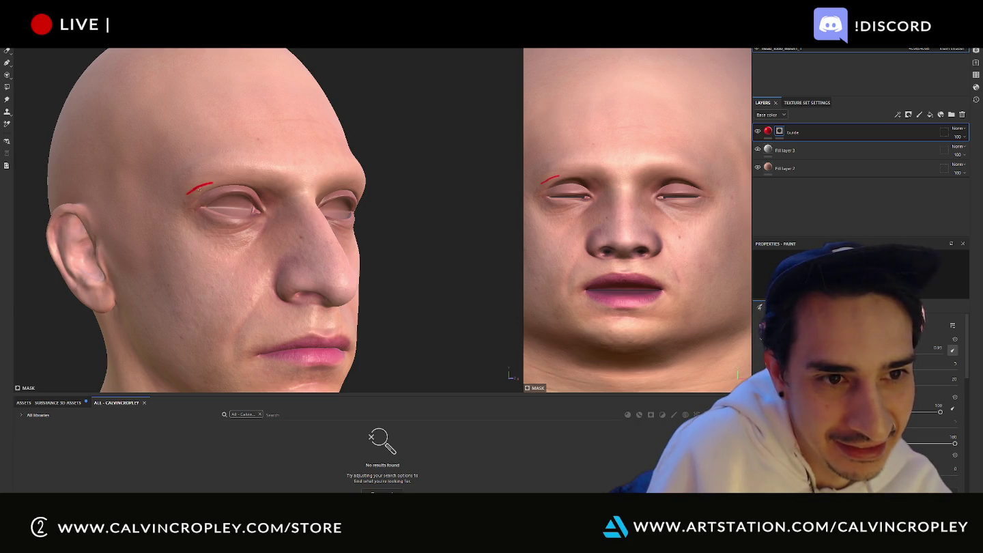
key(ctrl+z)
drag(284, 206, 272, 227)
key(ctrl+z)
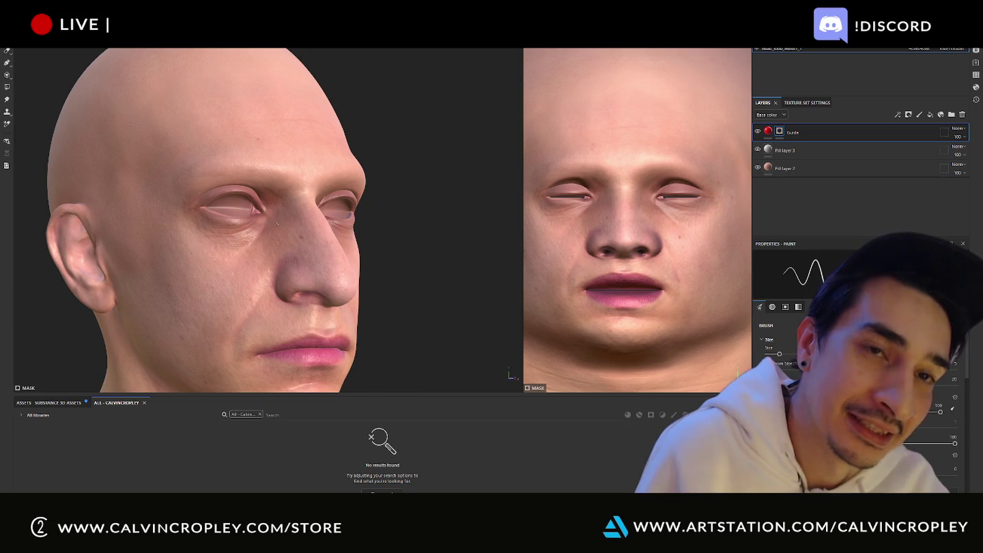
drag(279, 217, 236, 244)
mouse_move(185, 211)
mouse_down()
mouse_move(194, 234)
mouse_move(218, 247)
mouse_up()
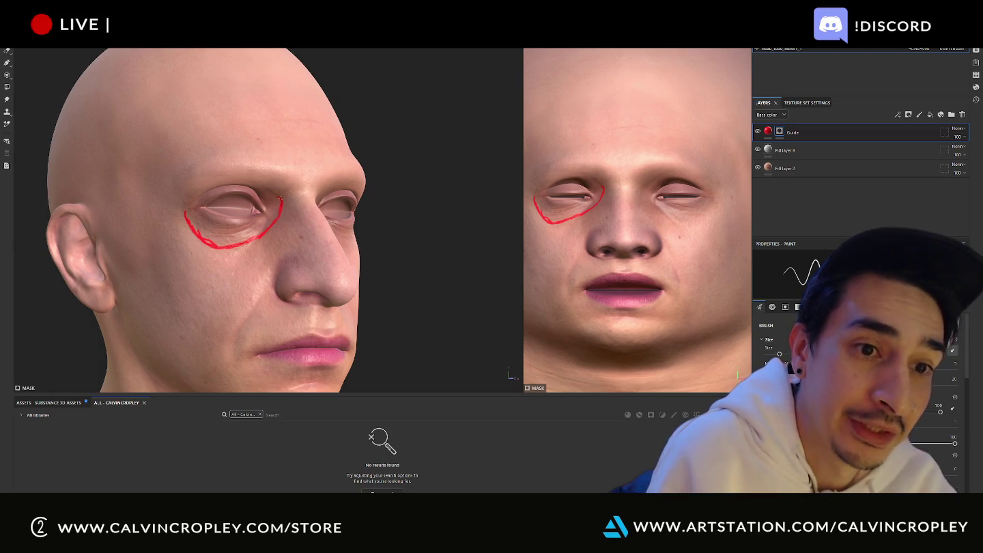
drag(271, 189, 243, 185)
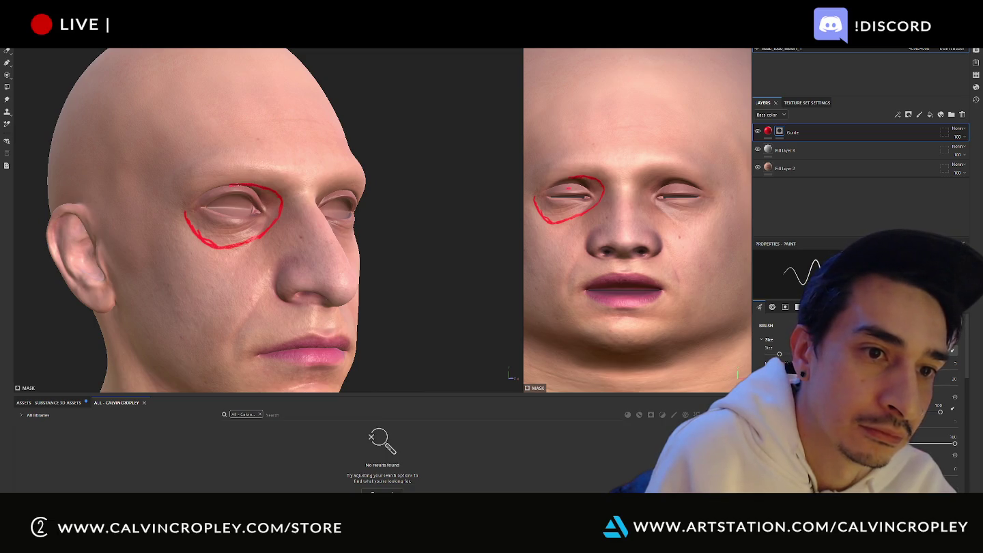
key(ctrl+z)
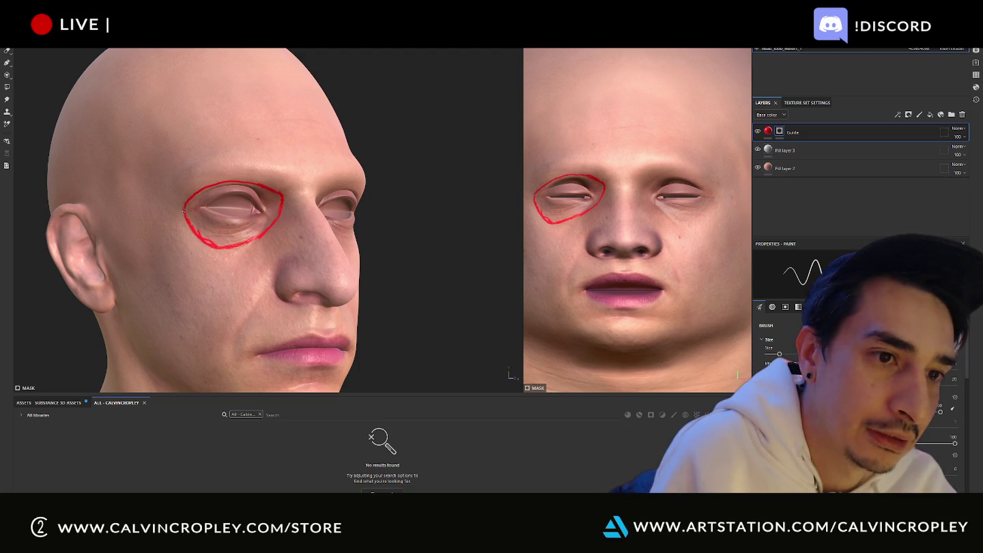
key(e)
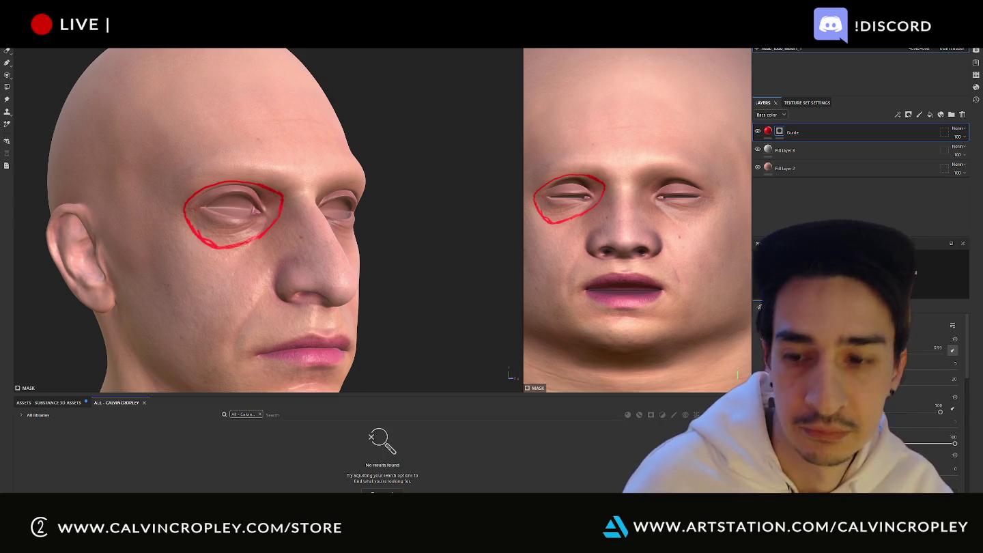
alt+drag(273, 219, 355, 218)
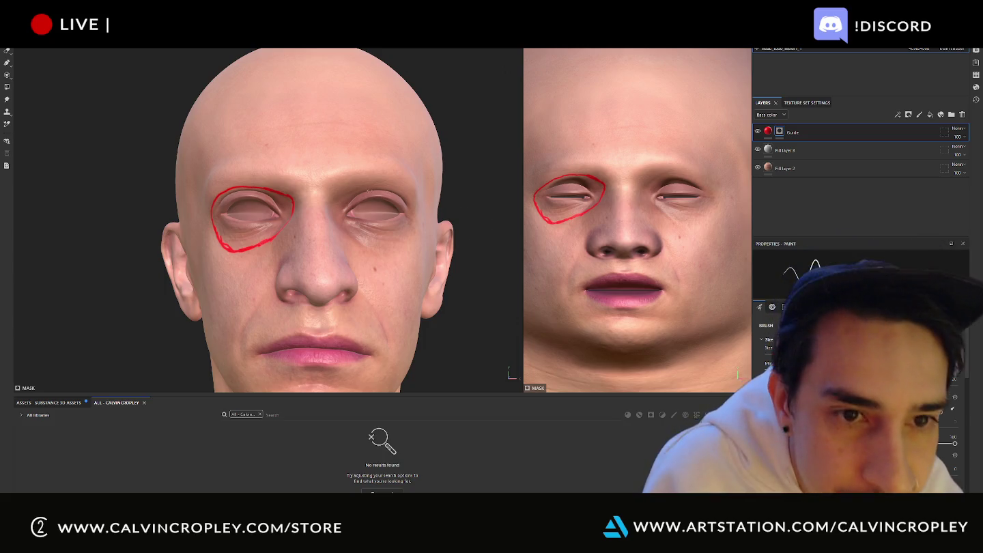
Step: Start the red outline around the second eye, undoing and redrawing its top edge
drag(342, 195, 337, 198)
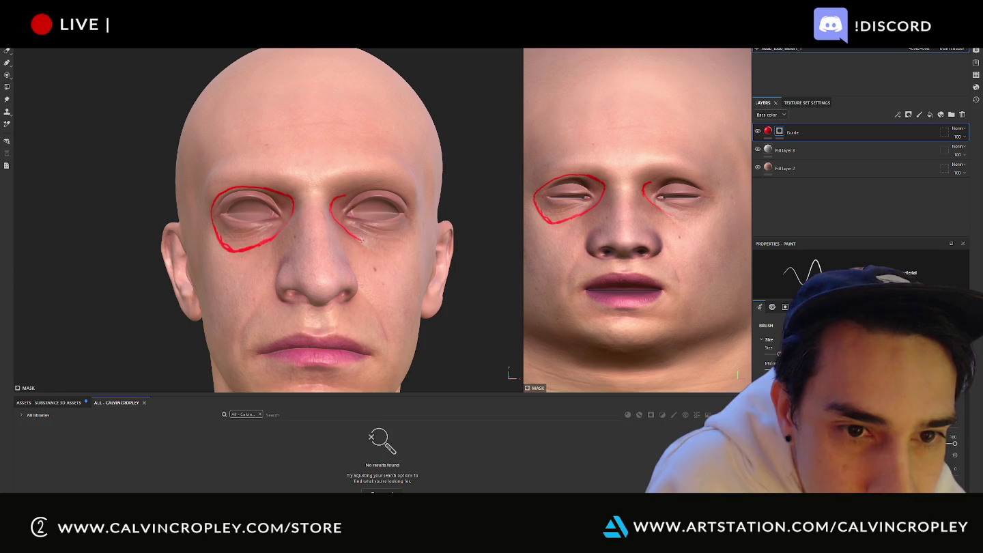
drag(373, 243, 402, 240)
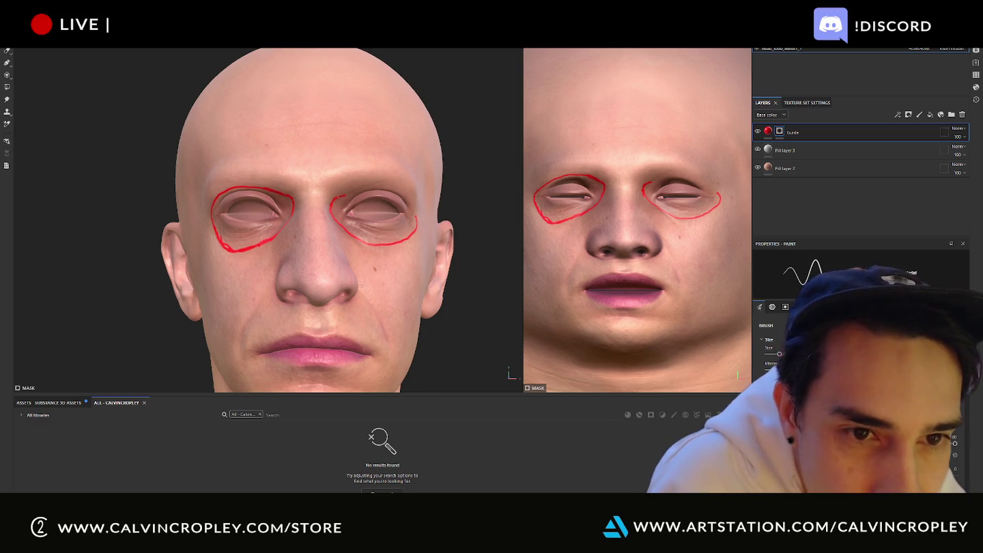
drag(342, 194, 364, 189)
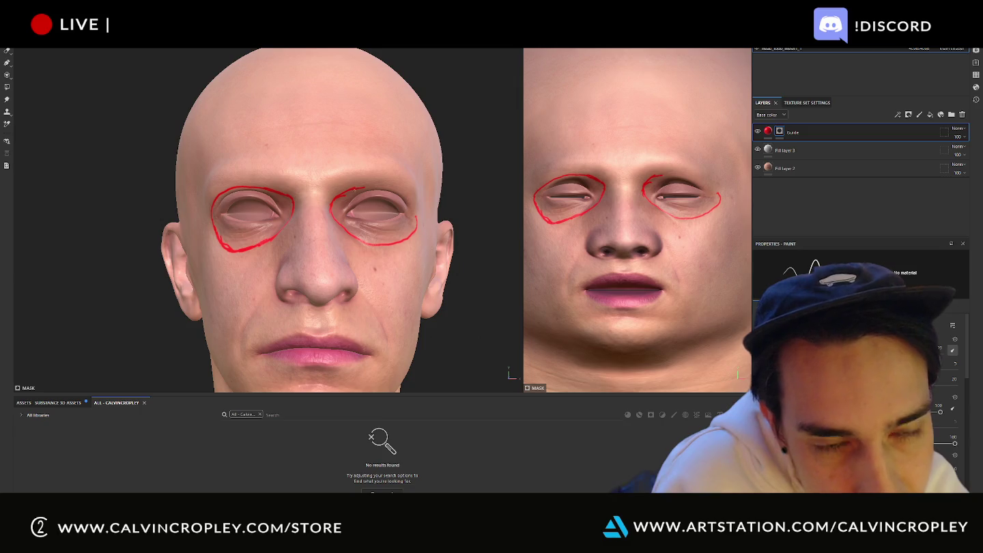
key(ctrl+z)
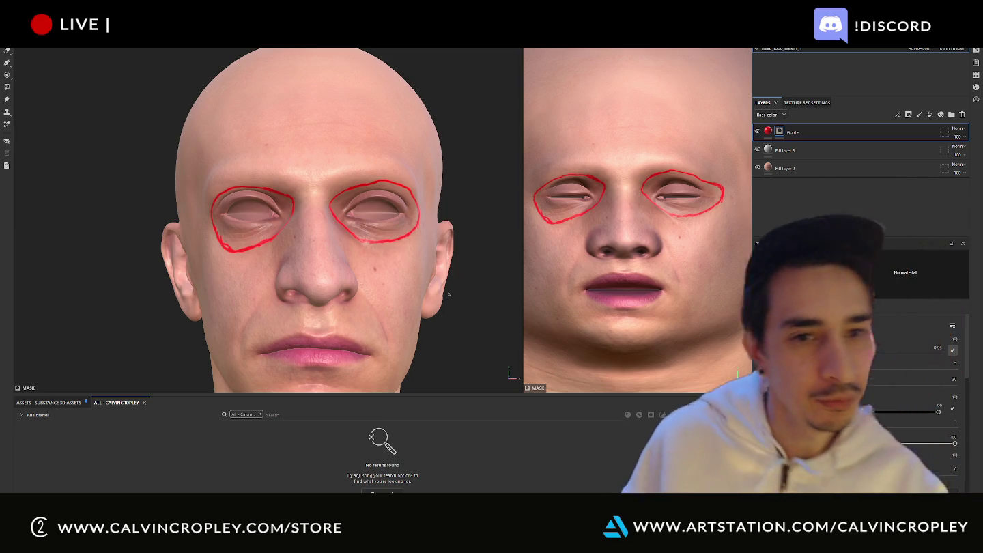
drag(382, 177, 374, 180)
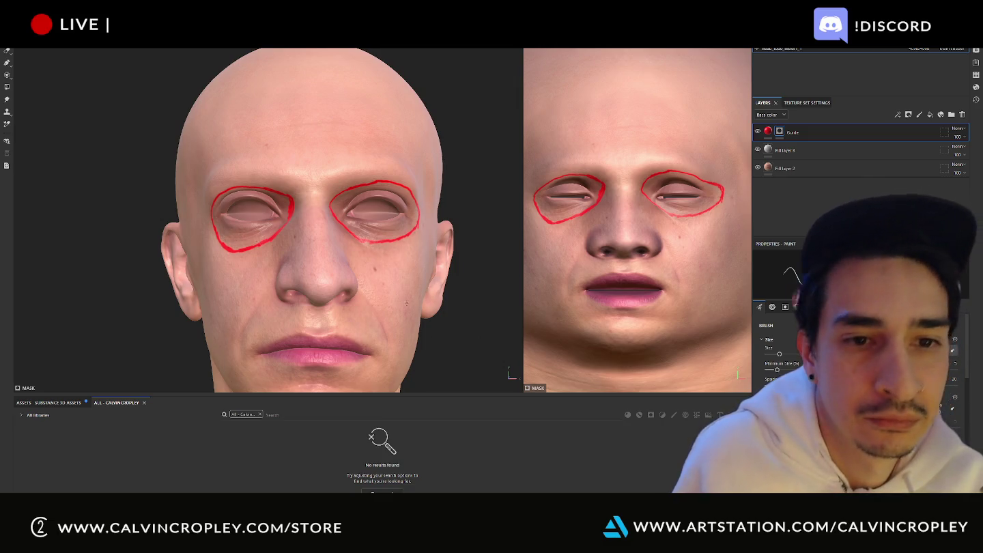
Step: From a side view, paint the lower edge and close the red loop around the second eye
mouse_move(406, 304)
alt+mouse_down()
mouse_move(389, 329)
mouse_move(313, 339)
mouse_move(356, 323)
mouse_move(506, 323)
mouse_move(372, 328)
alt+mouse_up()
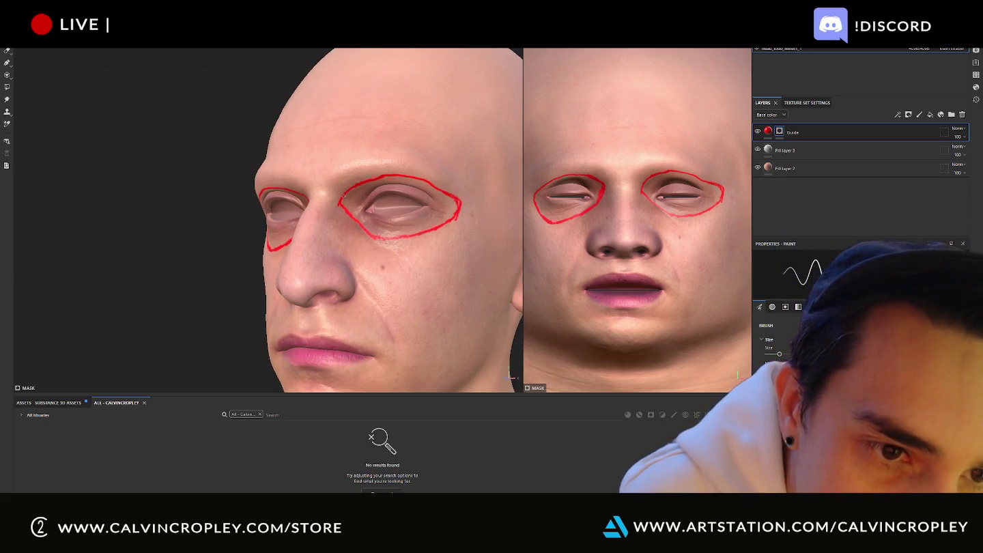
drag(341, 196, 378, 243)
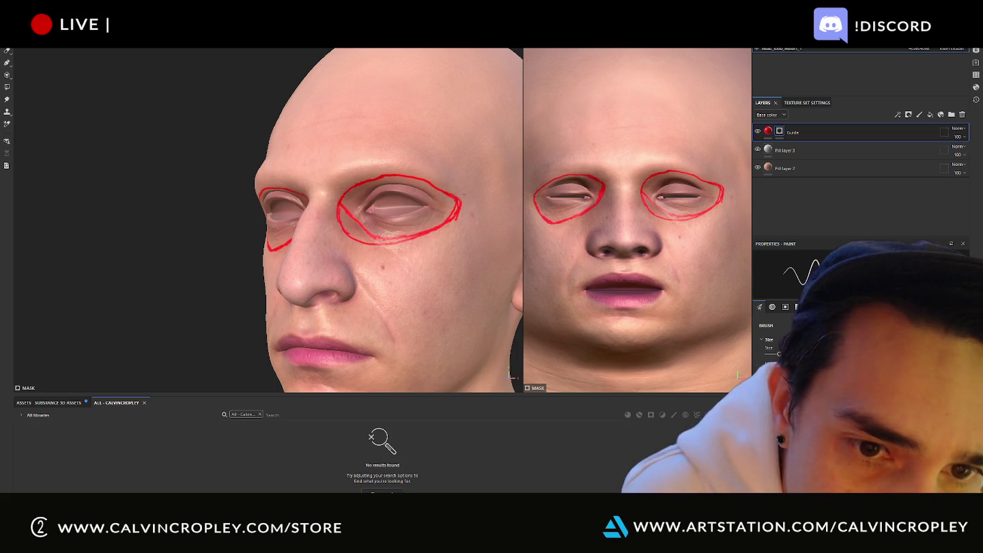
mouse_move(459, 197)
mouse_down()
mouse_move(450, 225)
mouse_move(447, 198)
mouse_up()
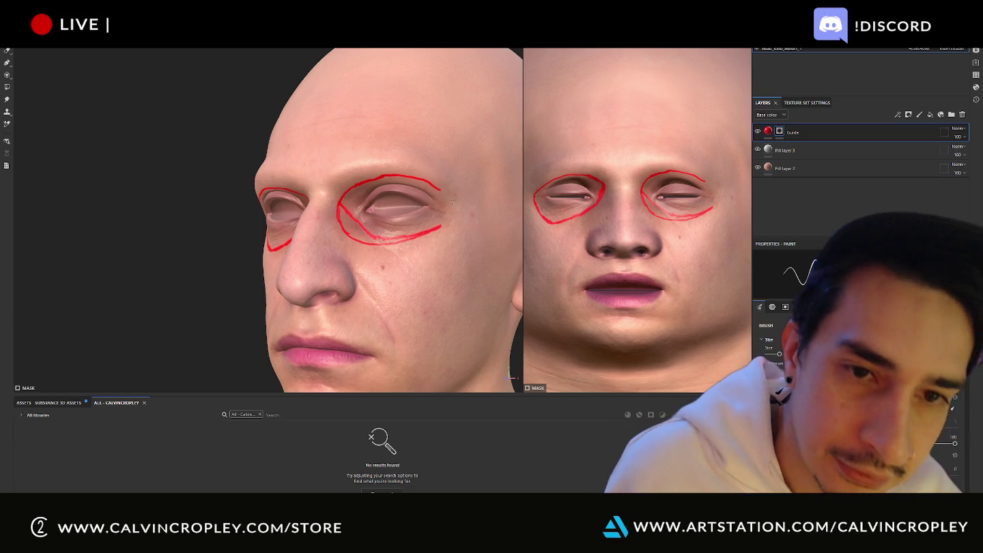
drag(446, 198, 448, 217)
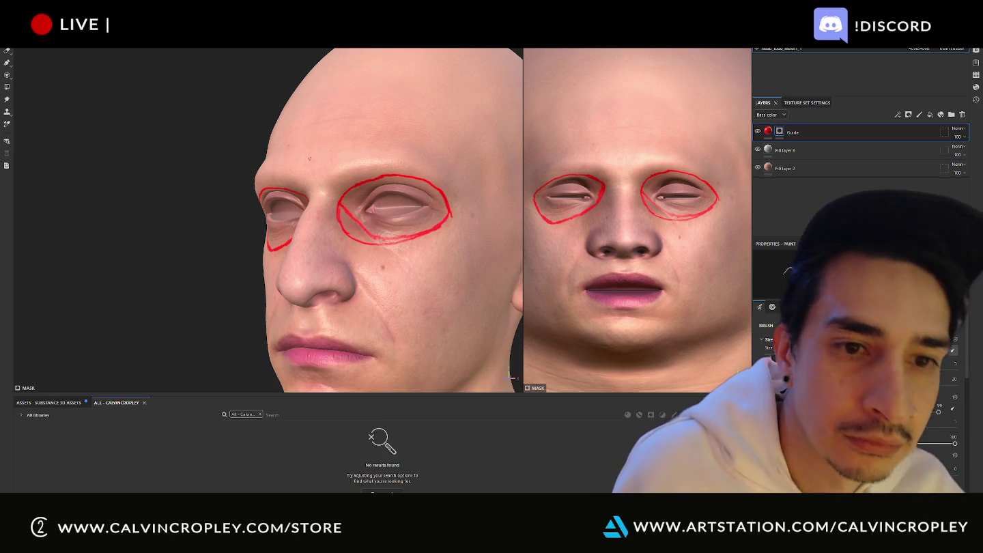
alt+drag(198, 183, 291, 160)
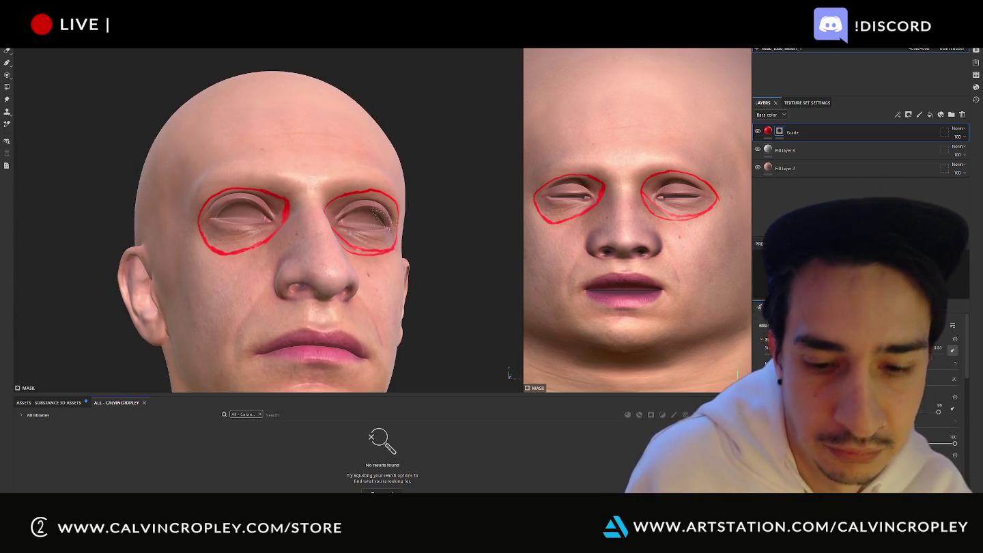
Step: Try filling the second eye and upper lid with red, then undo the fill
drag(374, 221, 377, 236)
alt+drag(463, 168, 444, 187)
drag(384, 222, 402, 213)
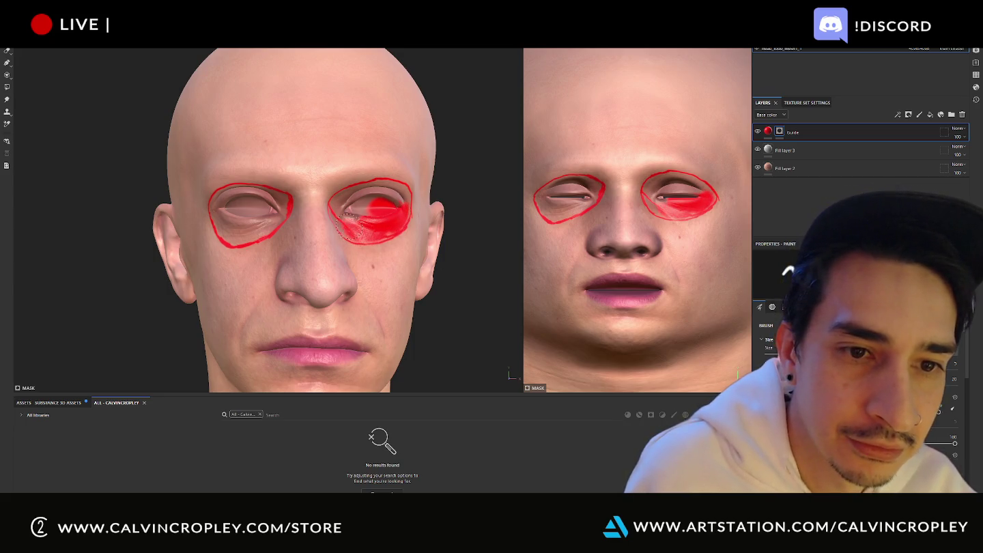
alt+drag(365, 203, 371, 196)
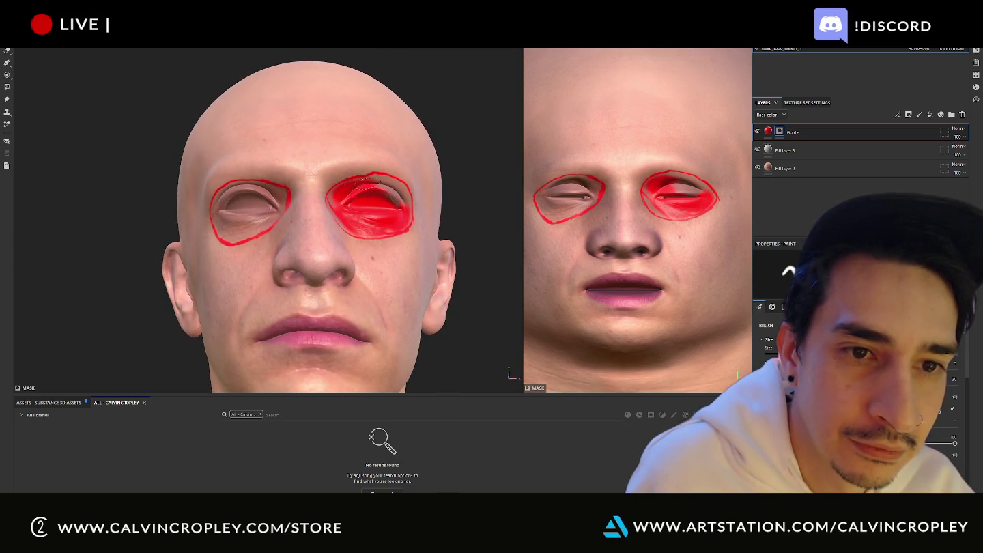
drag(368, 180, 383, 180)
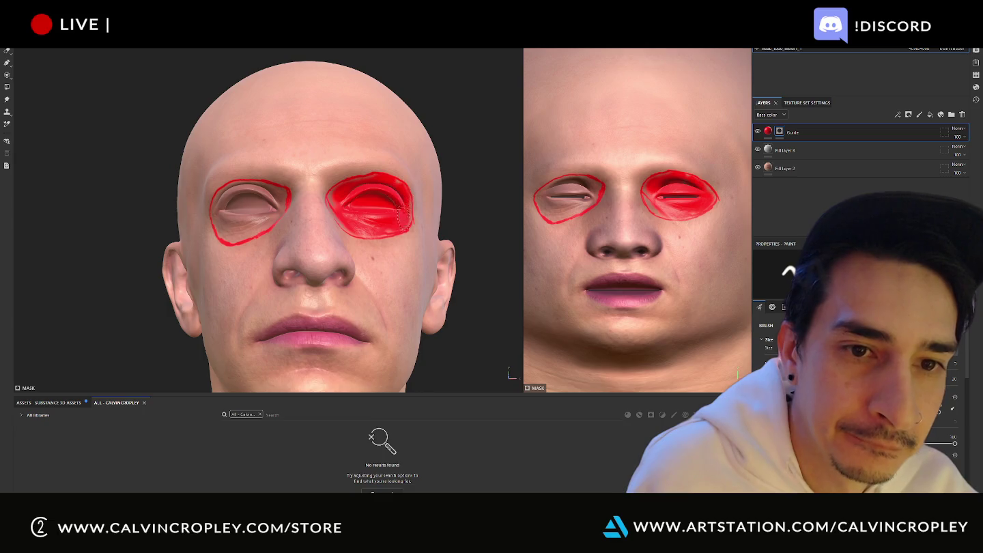
mouse_move(480, 114)
alt+mouse_down()
mouse_move(493, 139)
mouse_move(510, 145)
alt+mouse_up()
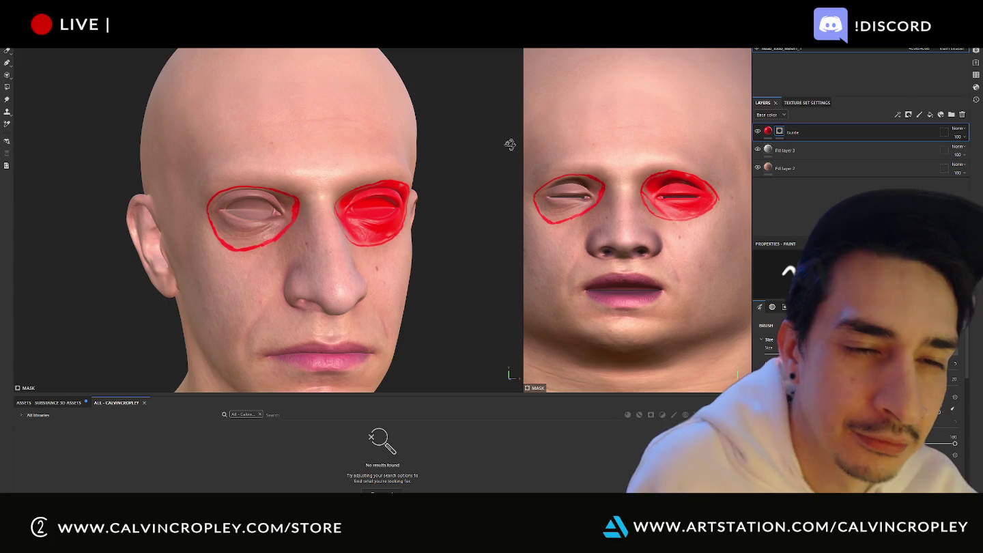
key(ctrl+z)
key(ctrl+z)
key(ctrl+z)
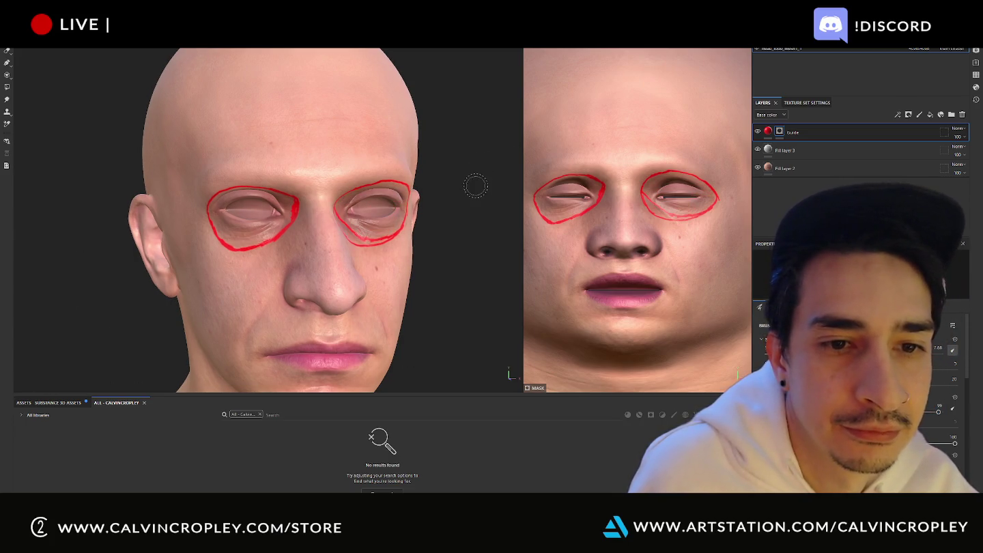
Step: Resize the brush with ] and [, add a short red guide stroke, and turn the head forward
alt+drag(464, 194, 428, 189)
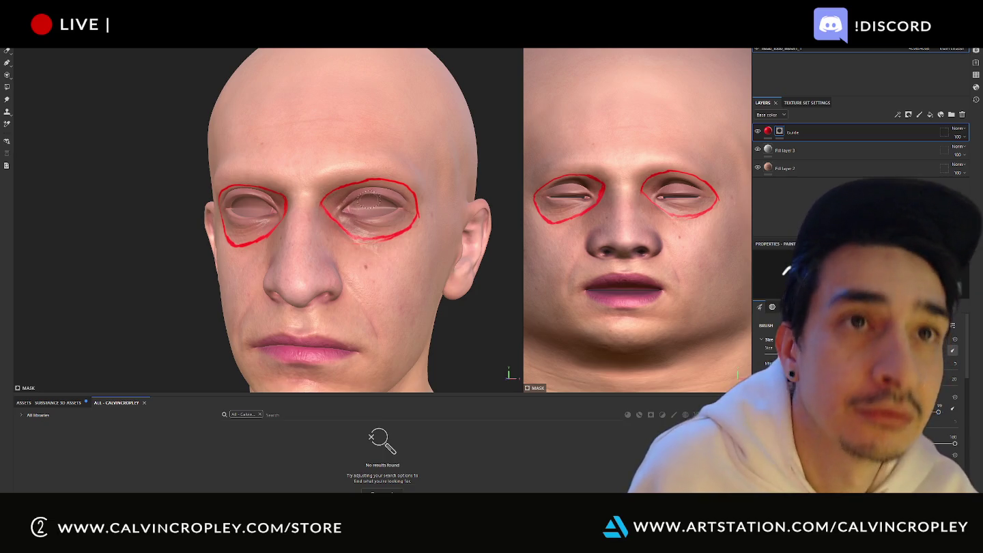
key(bracketright)
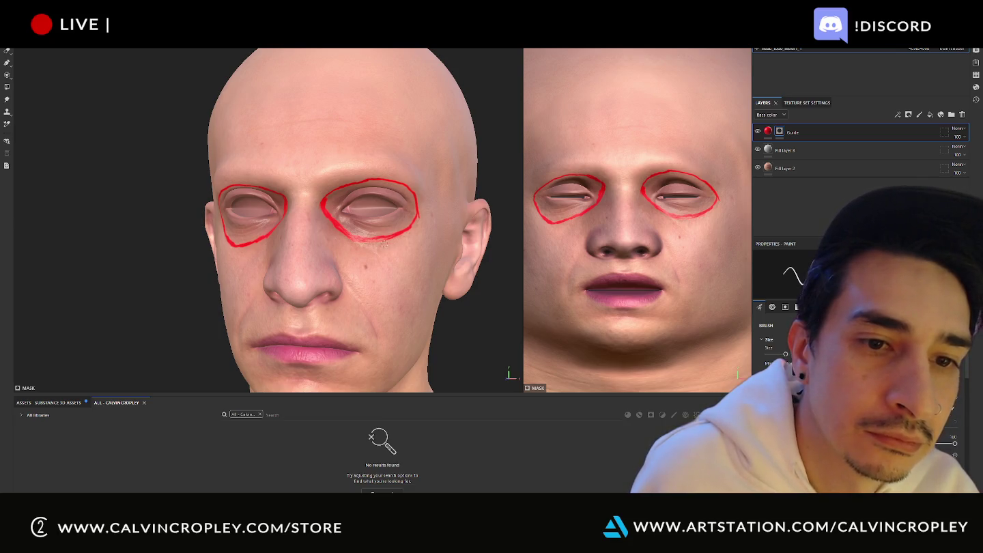
mouse_move(384, 243)
alt+mouse_down()
mouse_move(280, 168)
mouse_move(307, 197)
alt+mouse_up()
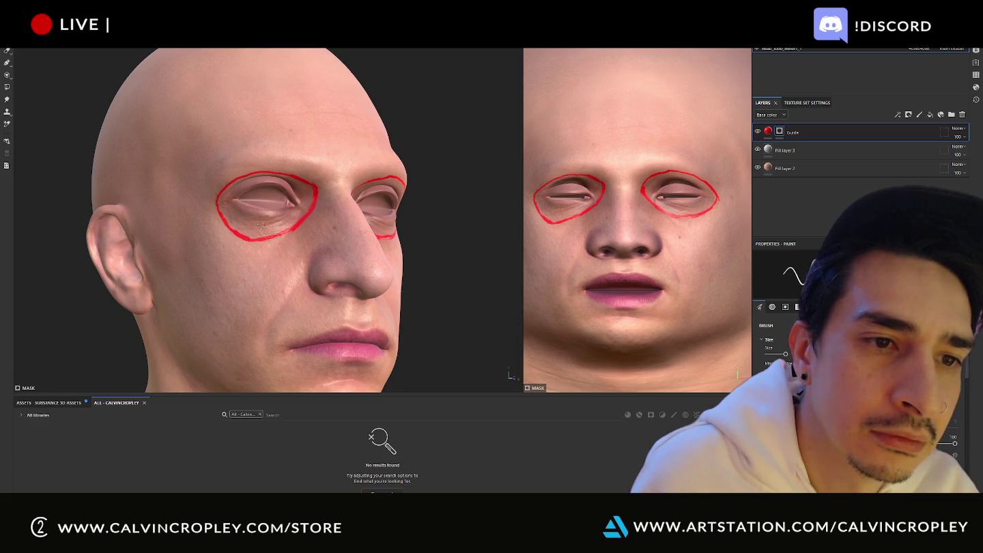
key([)
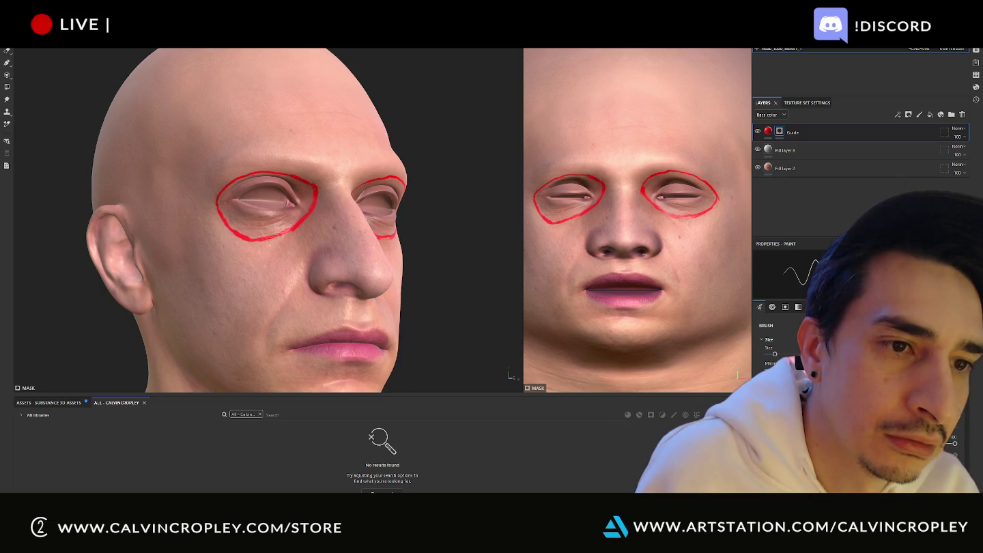
drag(371, 141, 380, 139)
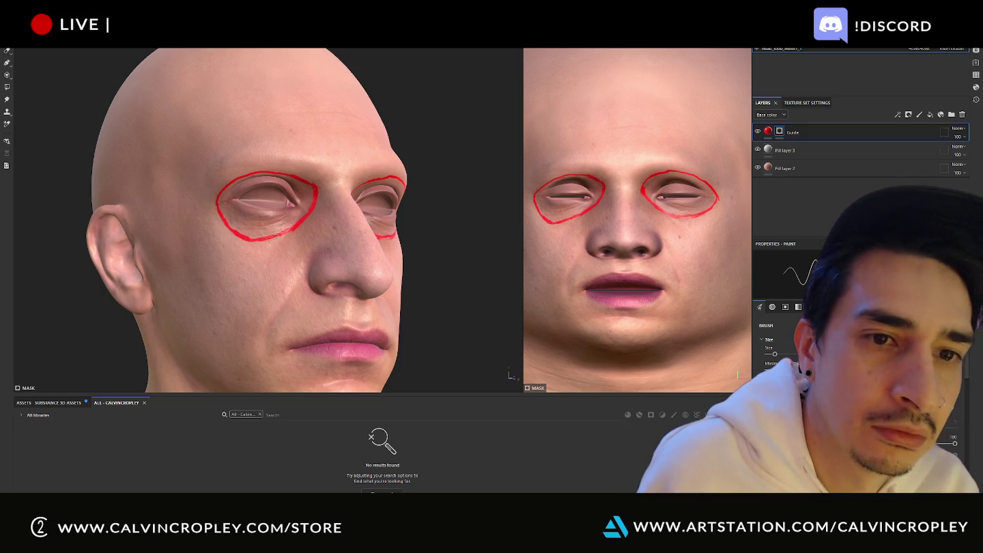
alt+drag(427, 133, 430, 131)
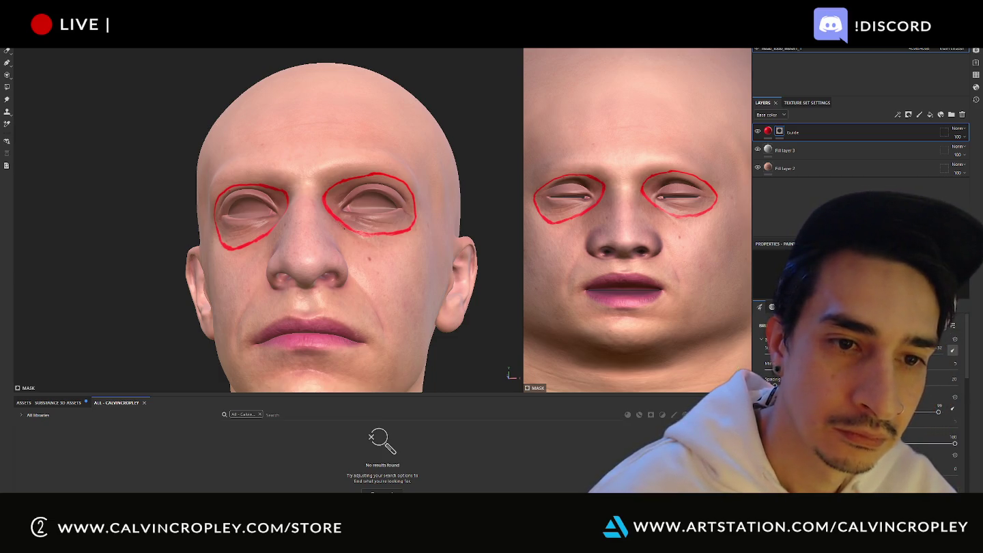
mouse_move(491, 237)
alt+mouse_down()
mouse_move(513, 254)
mouse_move(472, 253)
mouse_move(486, 247)
alt+mouse_up()
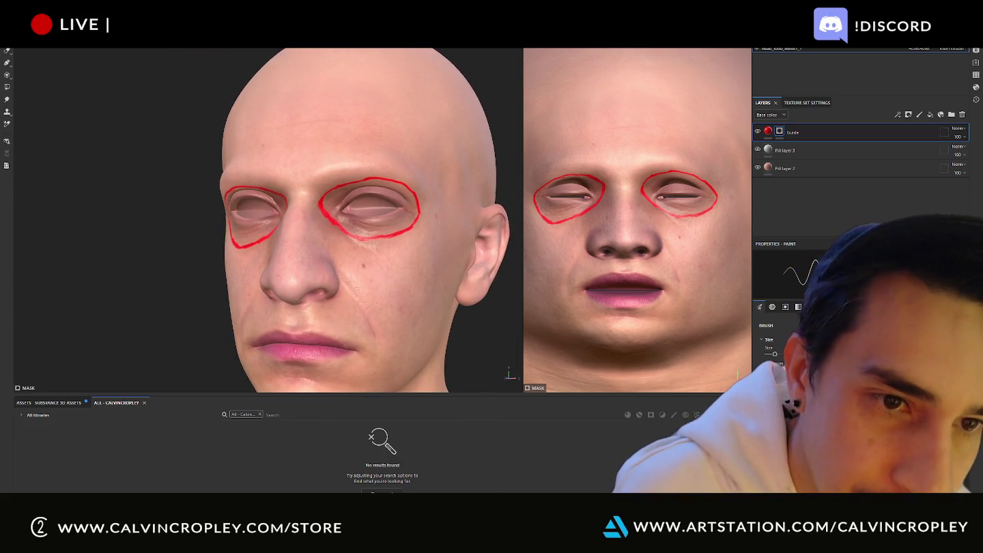
key(c)
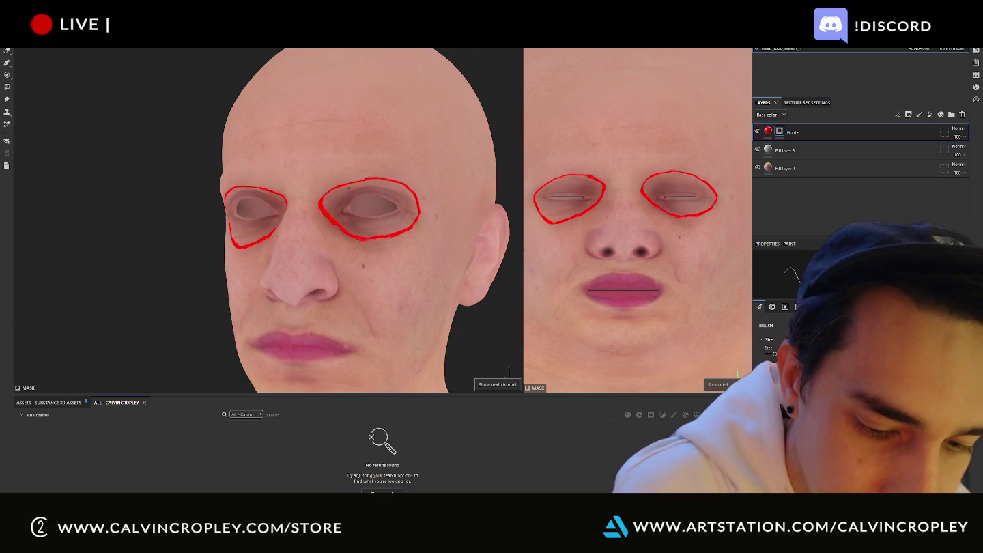
key(m)
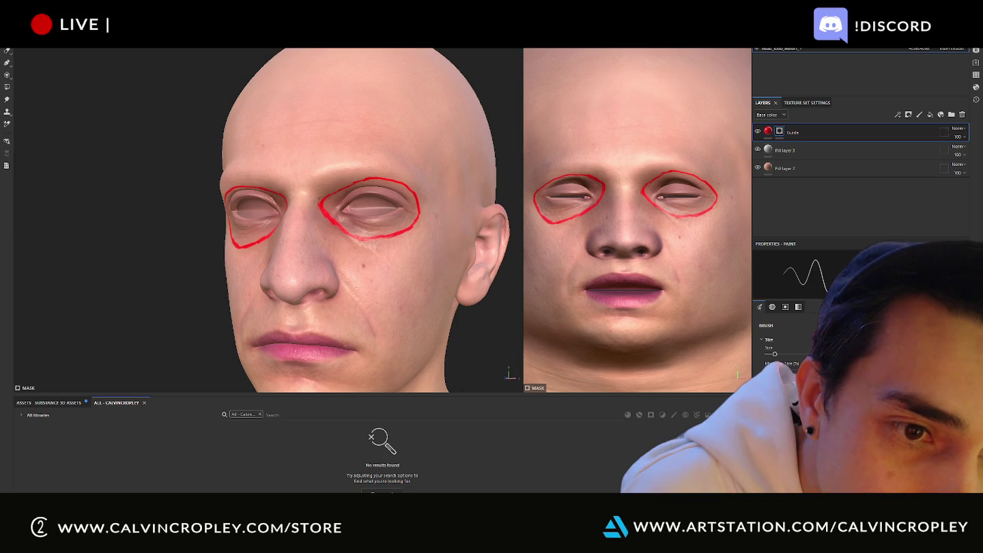
Step: Orbit the head and briefly preview a single texture channel before returning to the material view
mouse_move(198, 177)
alt+mouse_down()
mouse_move(262, 164)
mouse_move(216, 178)
alt+mouse_up()
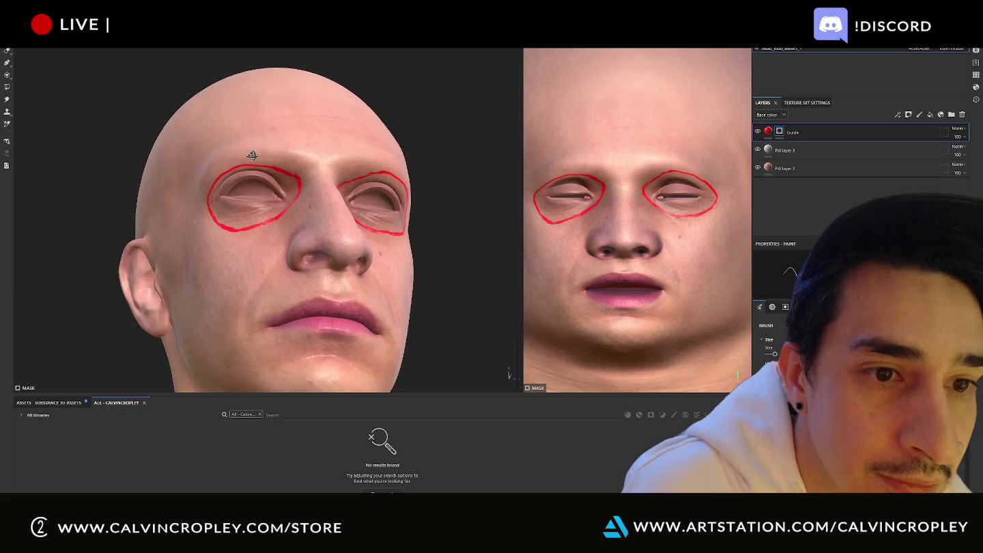
mouse_move(215, 178)
alt+mouse_down()
mouse_move(461, 84)
mouse_move(380, 88)
alt+mouse_up()
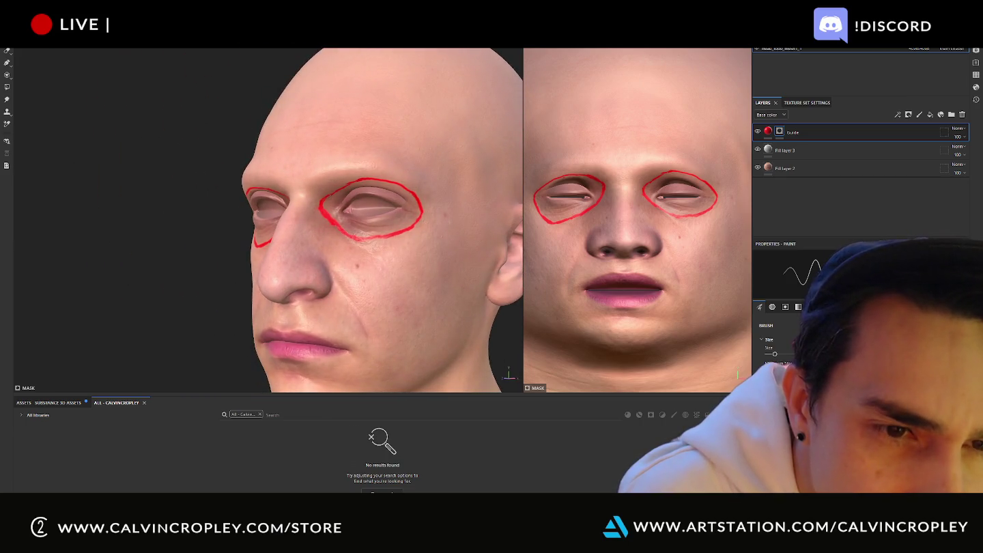
key(c)
key(m)
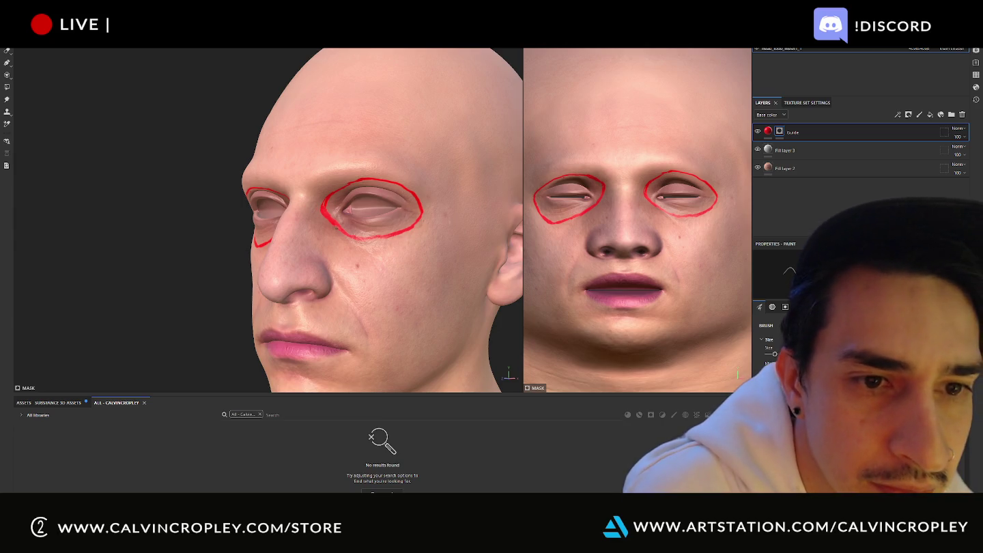
Step: Frame the bust at a three-quarter angle, mark under the lower lip, and zoom in on the face
alt+drag(178, 218, 396, 198)
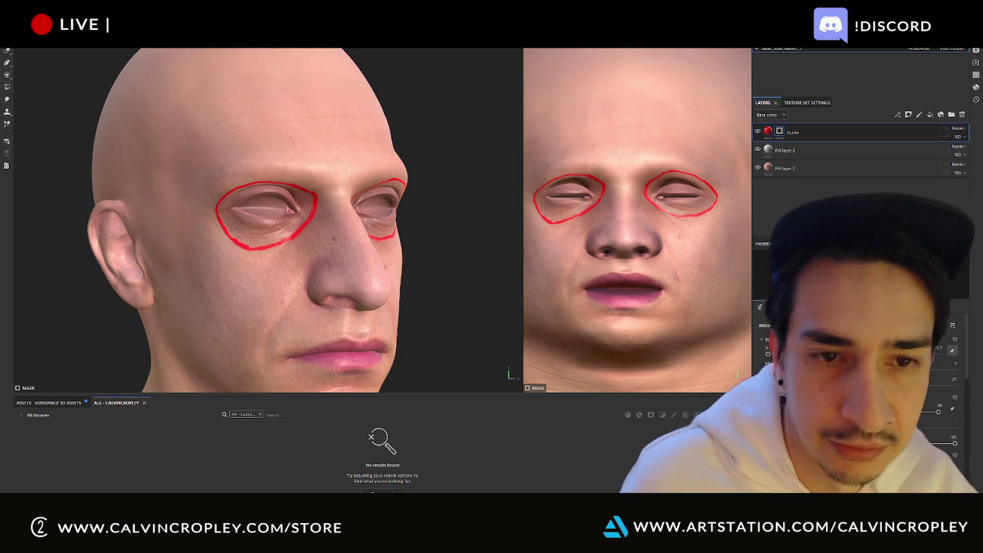
key(f)
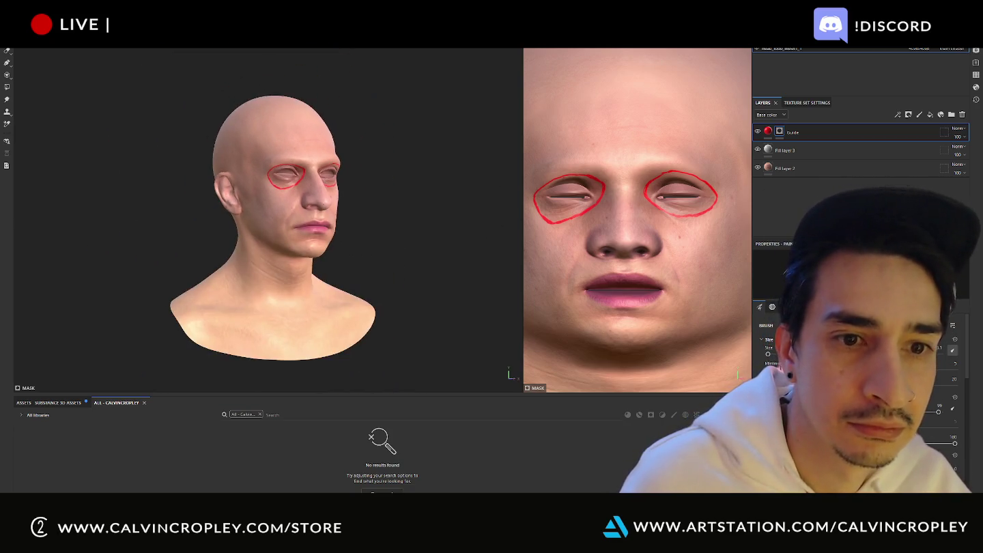
mouse_move(402, 322)
alt+mouse_down()
mouse_move(463, 315)
mouse_move(431, 322)
alt+mouse_up()
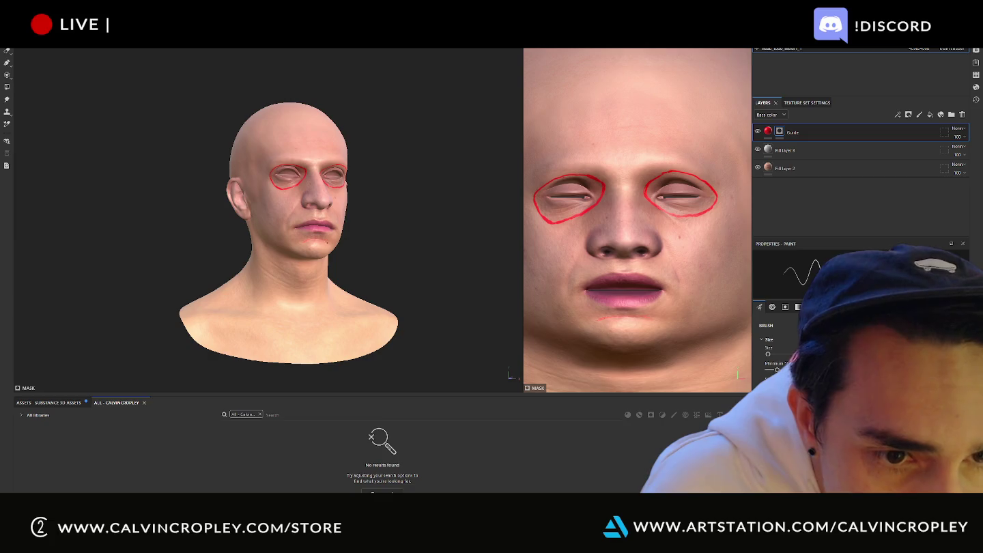
drag(329, 242, 323, 239)
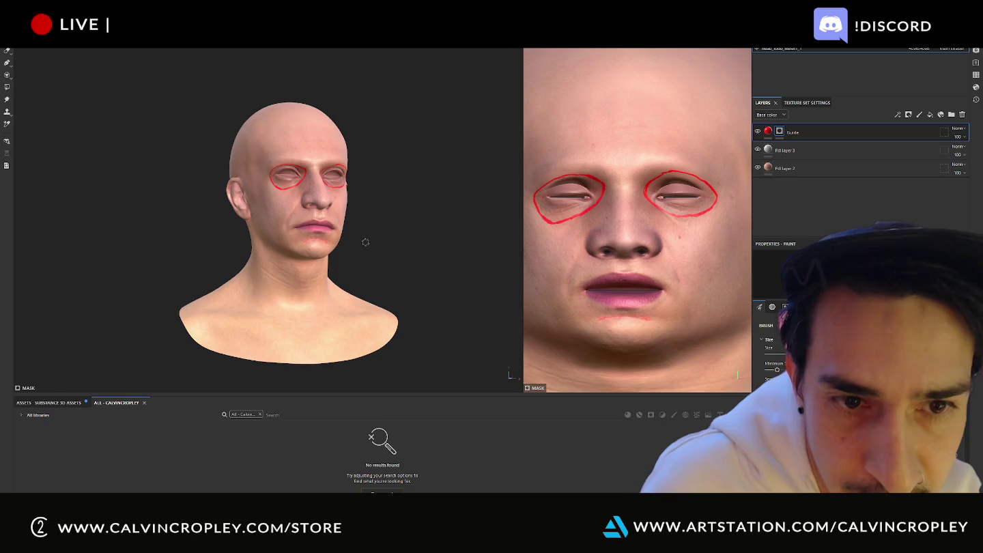
scroll(374, 206, up, 5)
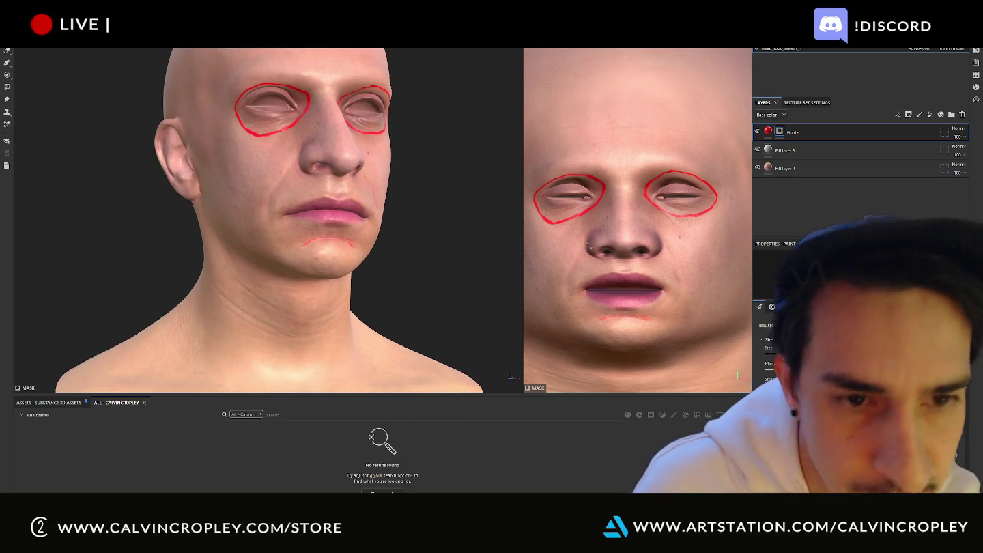
Step: Paint a red guide line under the lower lip and undo the stray neck stroke
drag(354, 243, 303, 241)
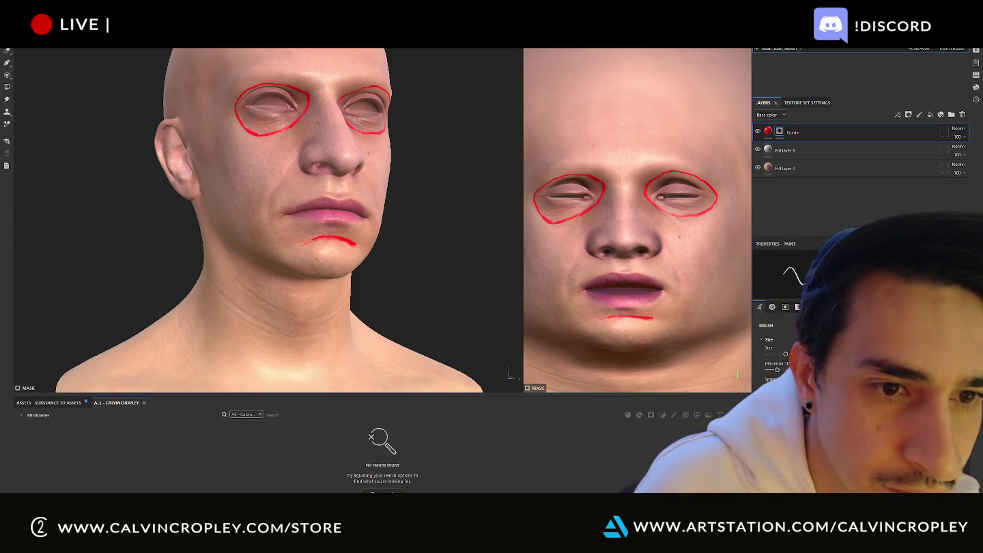
mouse_move(423, 213)
alt+mouse_down()
mouse_move(440, 225)
mouse_move(446, 249)
alt+mouse_up()
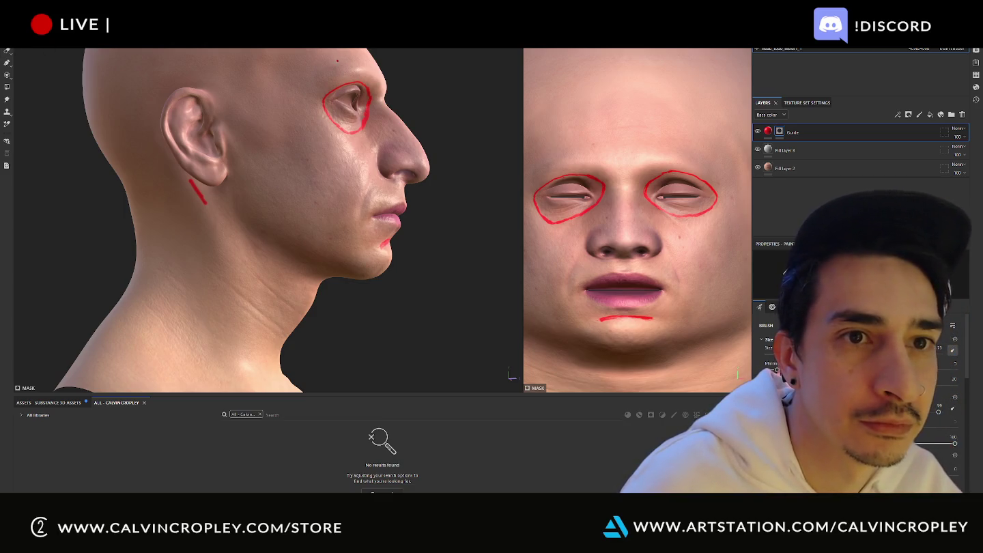
key(ctrl+z)
Step: Draw a red neck line below the ear and a straight red jawline
drag(198, 194, 189, 181)
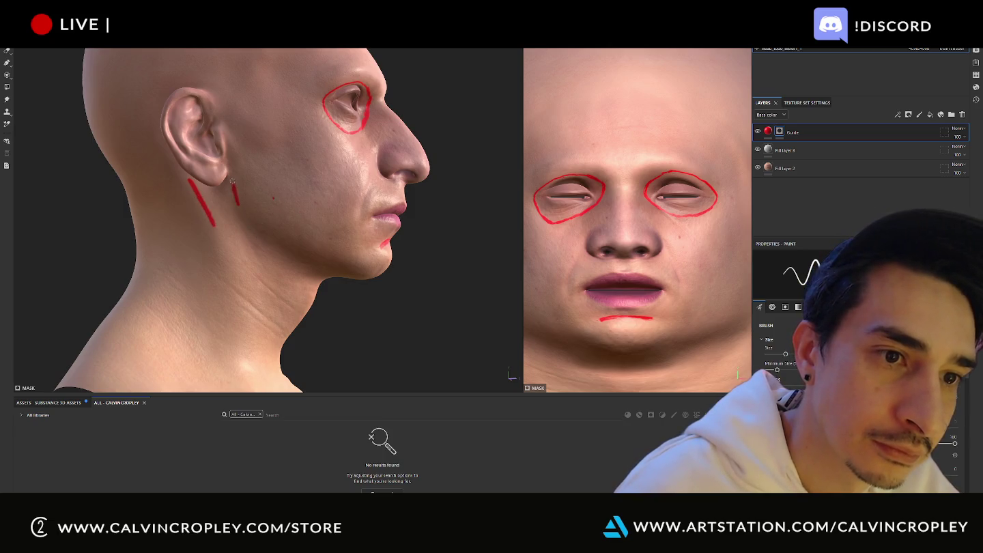
drag(241, 212, 249, 219)
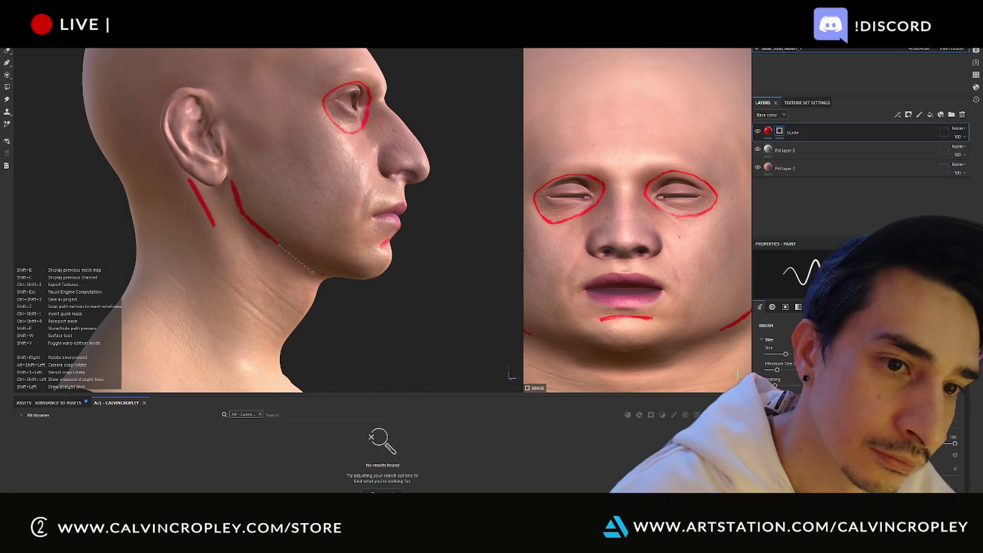
shift+click(316, 273)
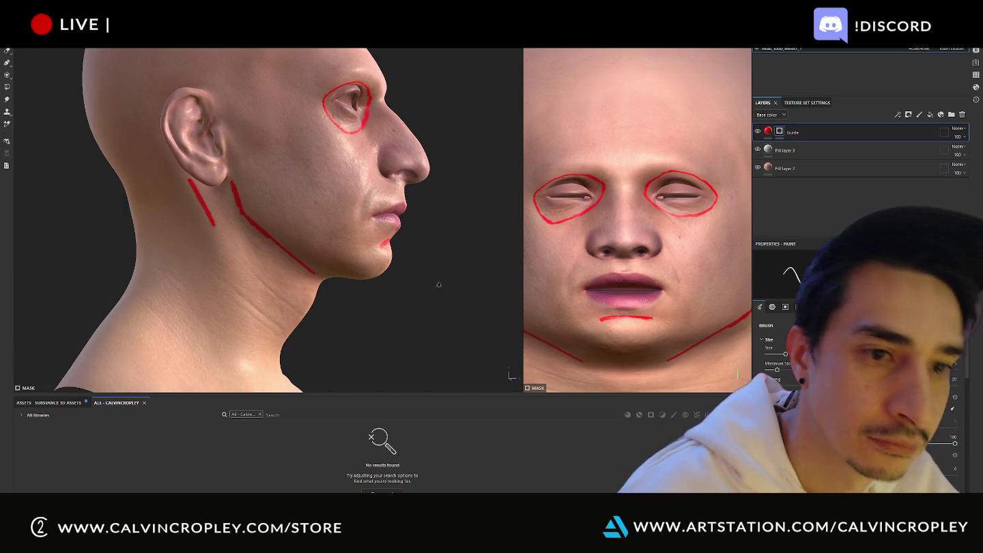
mouse_move(451, 278)
alt+mouse_down()
mouse_move(465, 279)
mouse_move(181, 307)
mouse_move(194, 294)
alt+mouse_up()
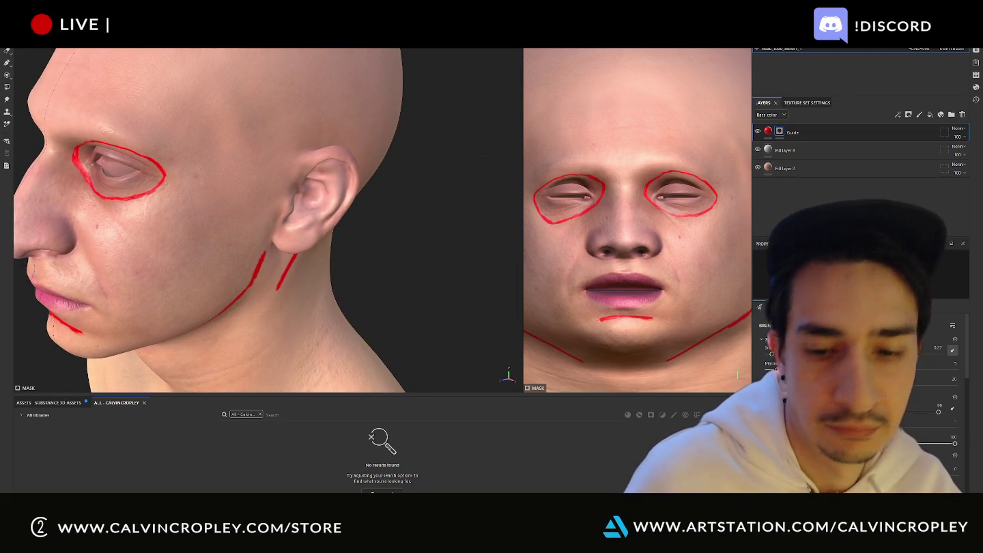
Step: Enlarge the brush and draw a straight red line along the eyebrow from a three-quarter view
scroll(405, 218, down, 5)
alt+drag(378, 165, 362, 163)
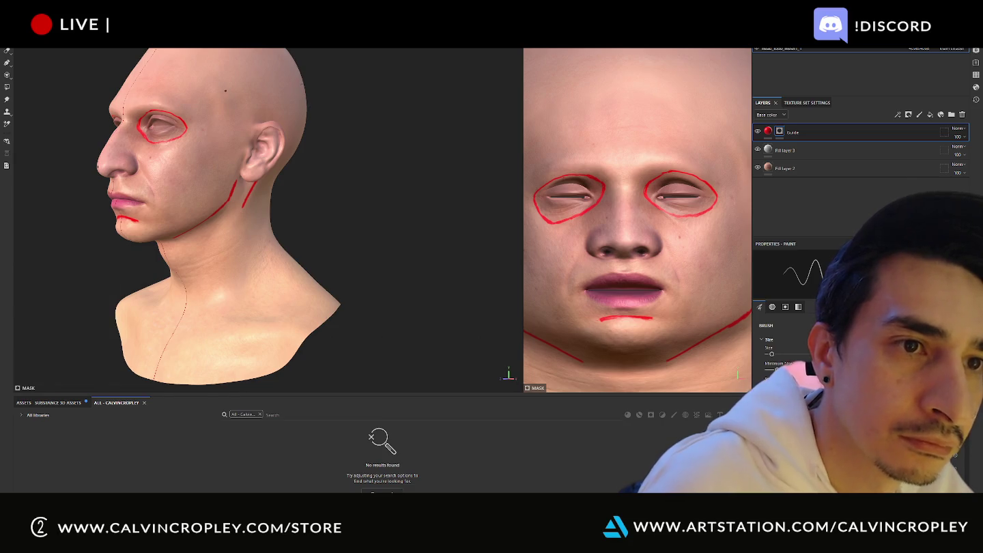
mouse_move(308, 102)
alt+mouse_down()
mouse_move(606, 106)
mouse_move(731, 52)
alt+mouse_up()
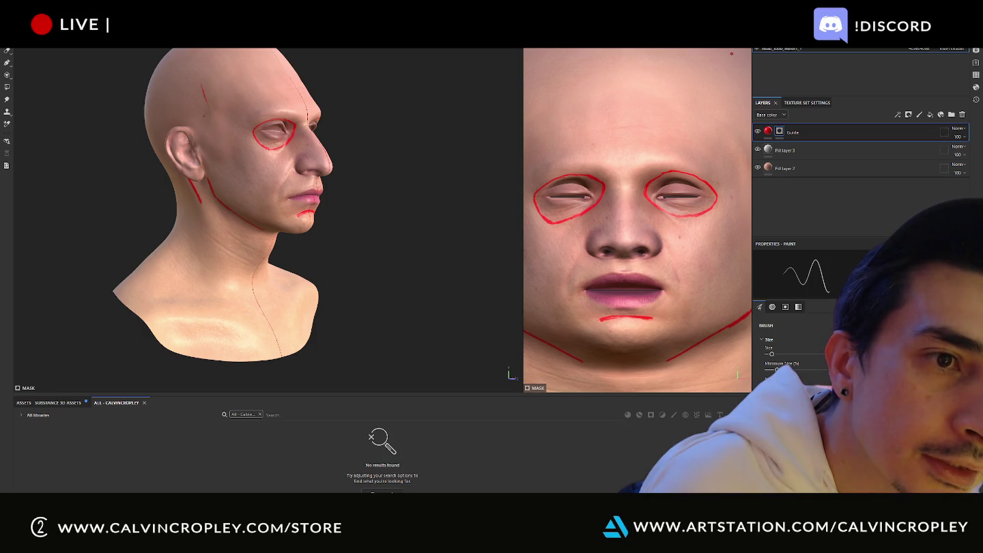
key(bracketright)
key(bracketright)
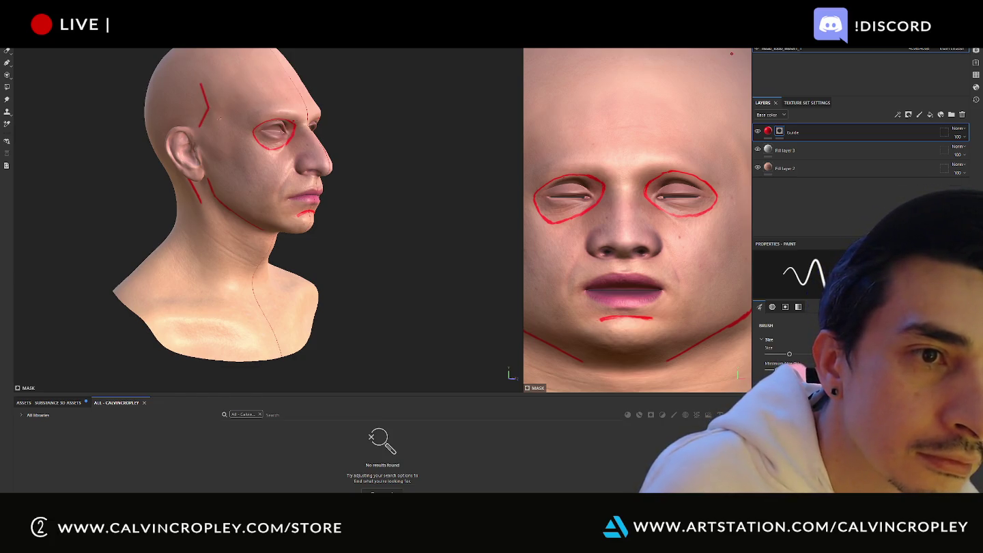
mouse_move(218, 119)
alt+mouse_down()
mouse_move(239, 92)
mouse_move(303, 114)
mouse_move(423, 105)
mouse_move(362, 124)
alt+mouse_up()
alt+drag(416, 101, 248, 117)
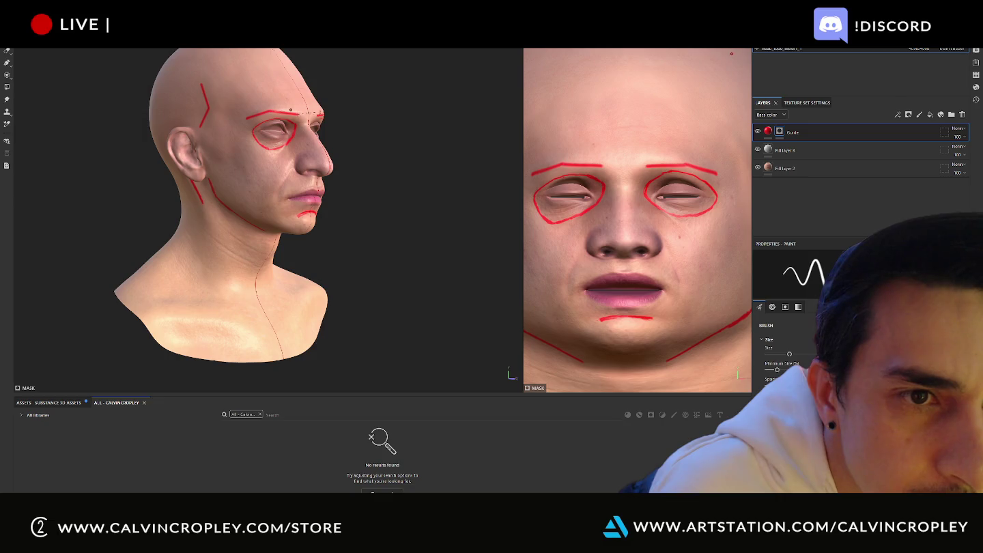
shift+click(290, 110)
mouse_move(290, 110)
alt+mouse_down()
mouse_move(263, 108)
mouse_move(305, 116)
alt+mouse_up()
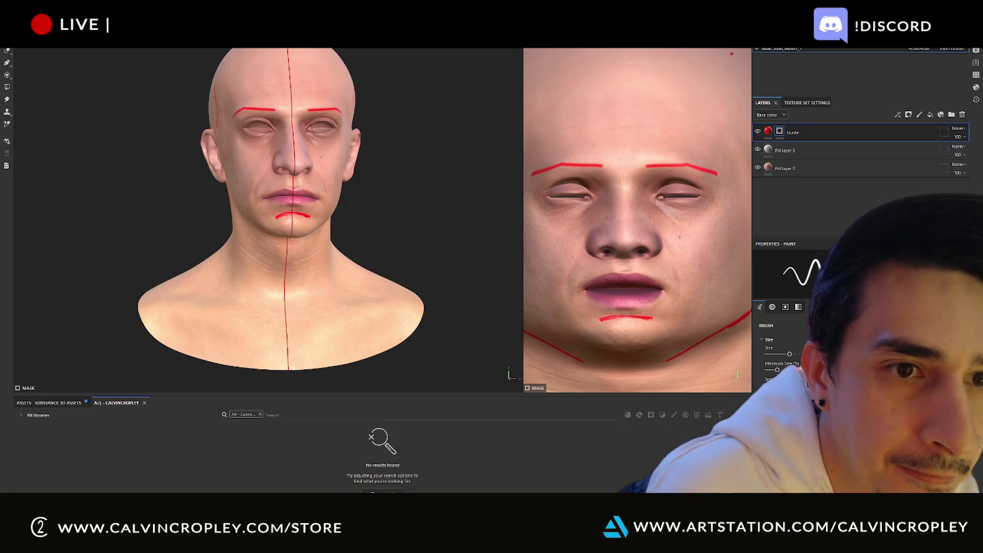
Step: Work around the head from several angles and connect the eyebrow lines across the brow bridge
alt+drag(383, 178, 445, 133)
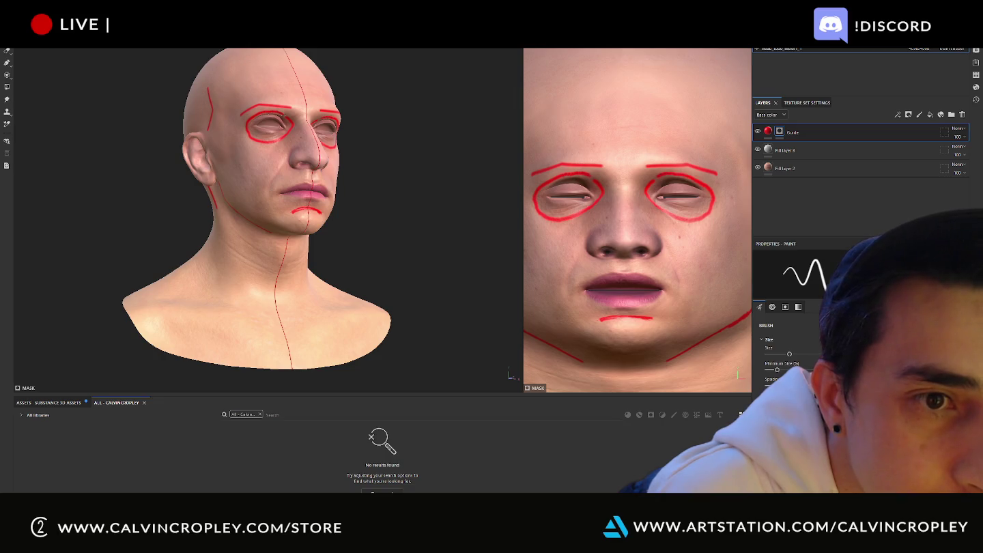
mouse_move(273, 145)
alt+mouse_down()
mouse_move(402, 147)
mouse_move(378, 154)
mouse_move(366, 142)
mouse_move(384, 150)
mouse_move(320, 136)
mouse_move(289, 142)
alt+mouse_up()
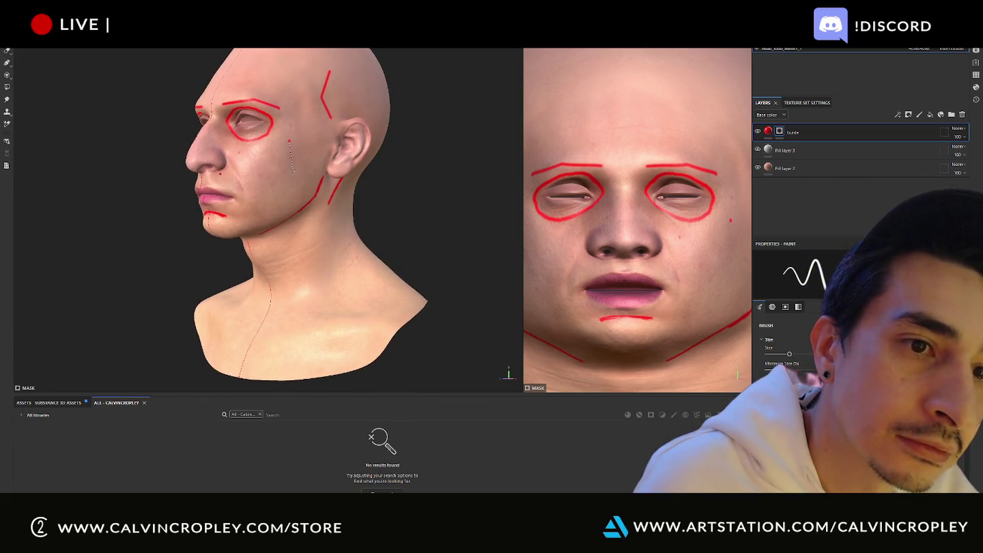
mouse_move(289, 142)
alt+mouse_down()
mouse_move(518, 187)
mouse_move(647, 193)
alt+mouse_up()
mouse_move(358, 154)
alt+mouse_down()
mouse_move(428, 147)
mouse_move(423, 161)
mouse_move(466, 163)
mouse_move(458, 160)
alt+mouse_up()
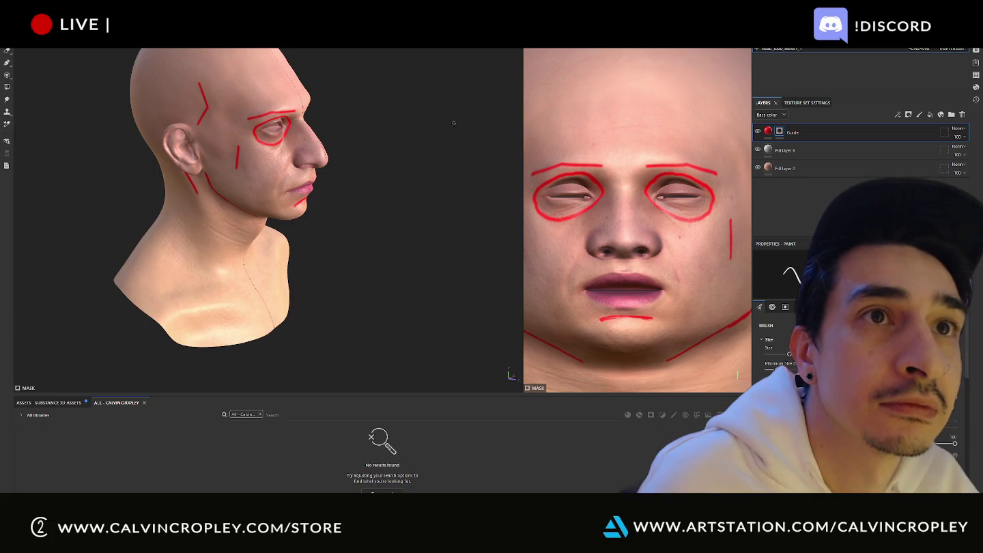
mouse_move(451, 117)
alt+mouse_down()
mouse_move(406, 78)
mouse_move(164, 95)
alt+mouse_up()
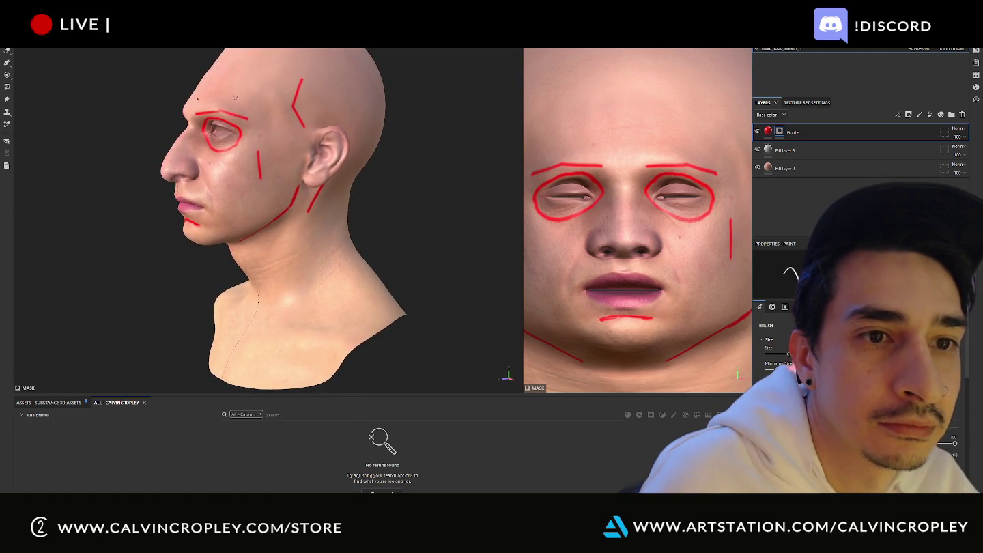
mouse_move(317, 88)
alt+mouse_down()
mouse_move(145, 99)
mouse_move(230, 88)
alt+mouse_up()
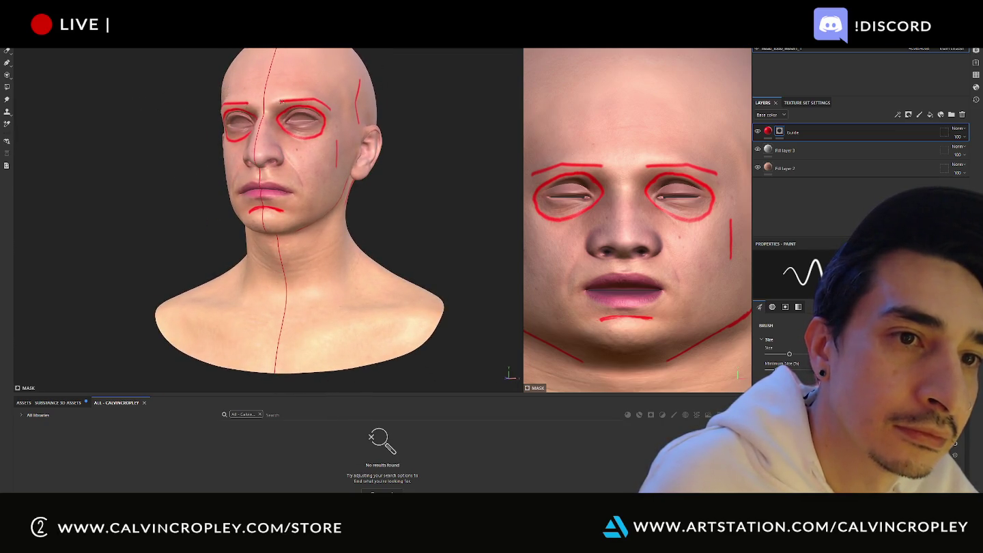
drag(272, 104, 255, 107)
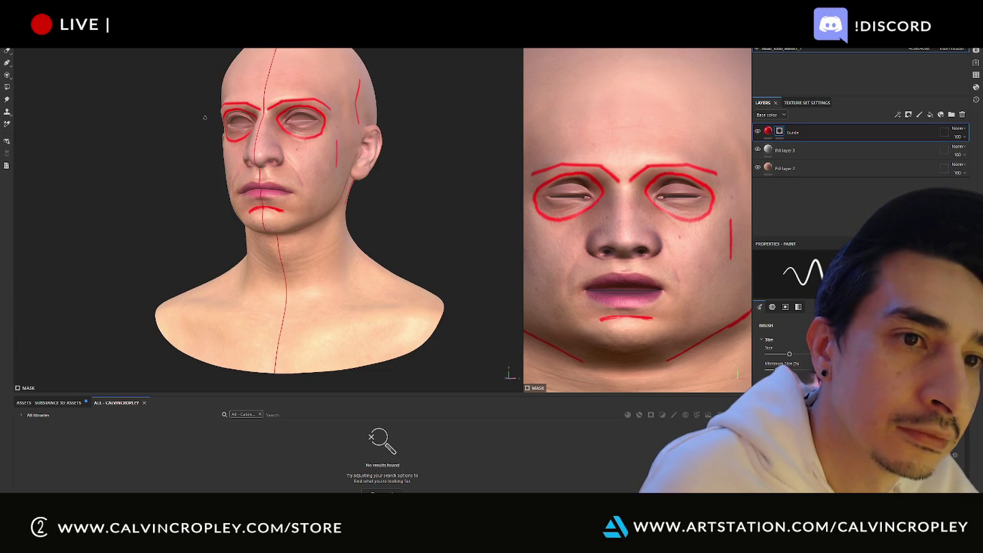
Step: Check the eye outlines from front, tilted side and three-quarter profile angles
alt+drag(160, 143, 189, 136)
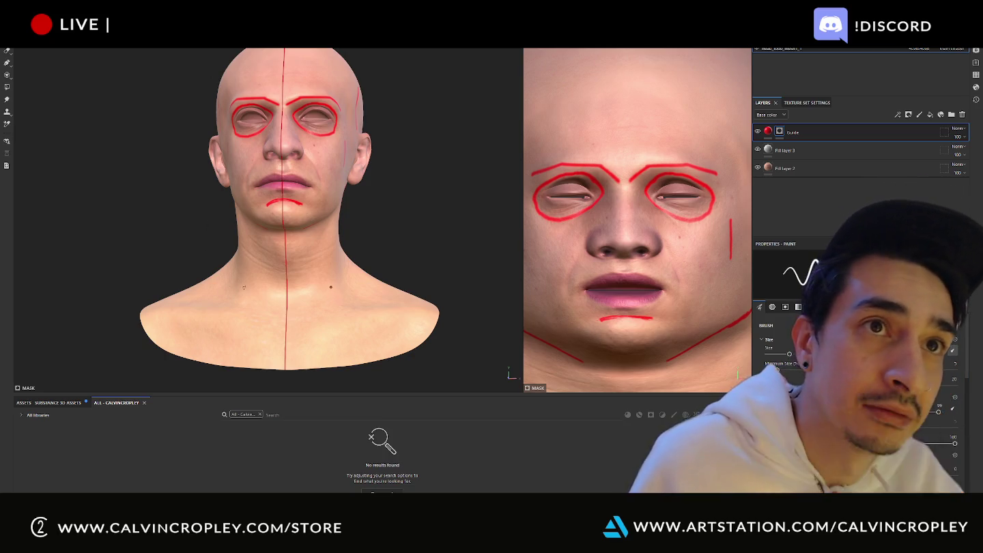
alt+drag(390, 228, 433, 142)
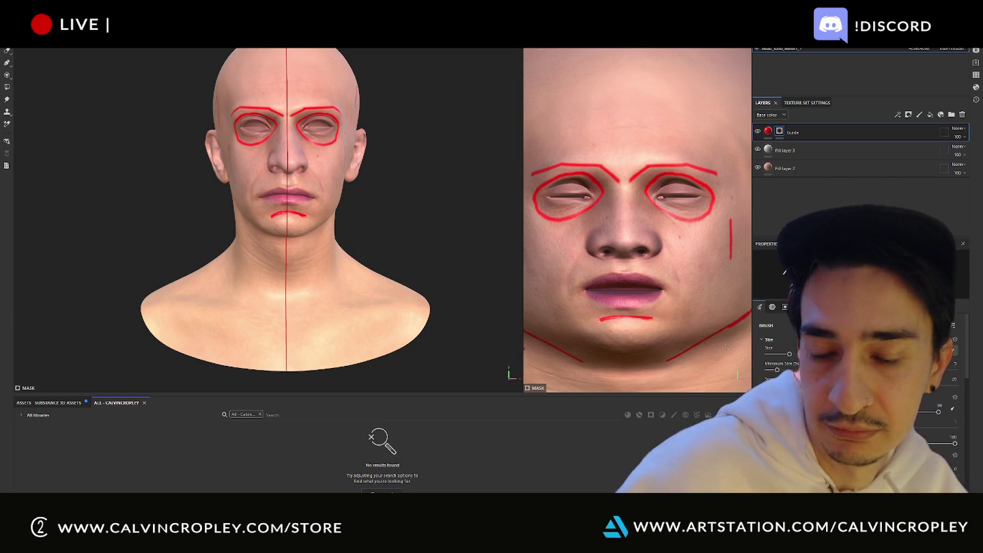
scroll(428, 120, down, 3)
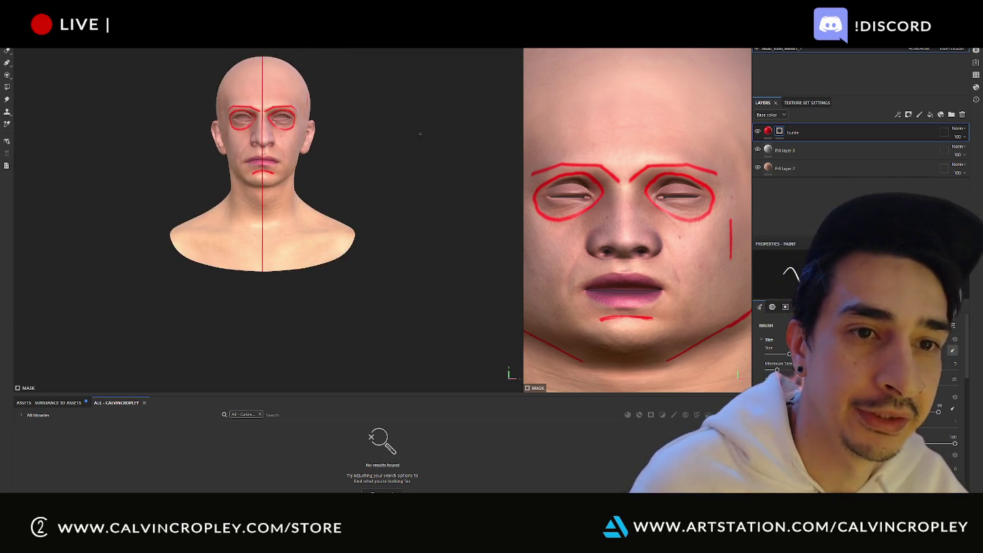
mouse_move(419, 131)
alt+mouse_down()
mouse_move(427, 228)
mouse_move(445, 187)
mouse_move(375, 192)
mouse_move(454, 114)
mouse_move(456, 147)
alt+mouse_up()
scroll(404, 186, up, 3)
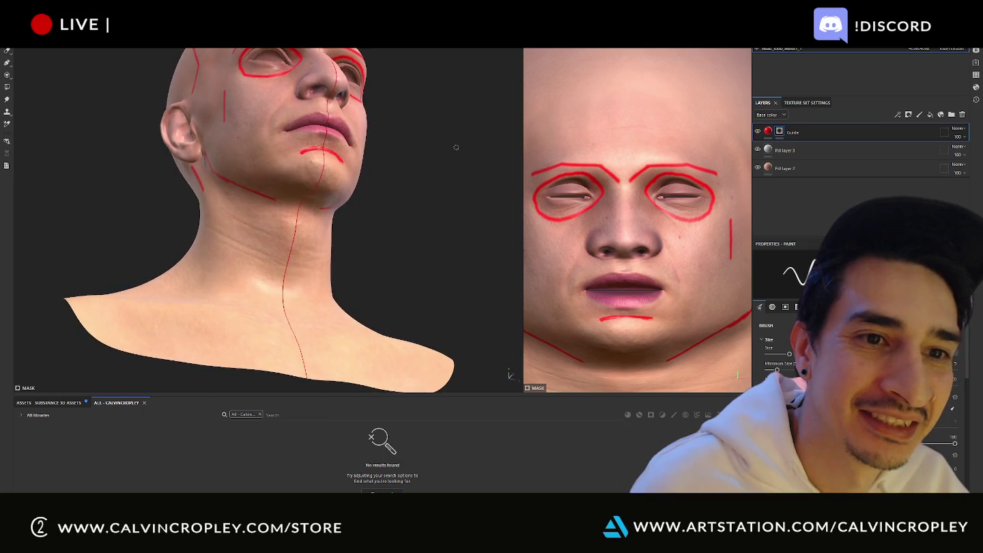
alt+drag(410, 181, 411, 225)
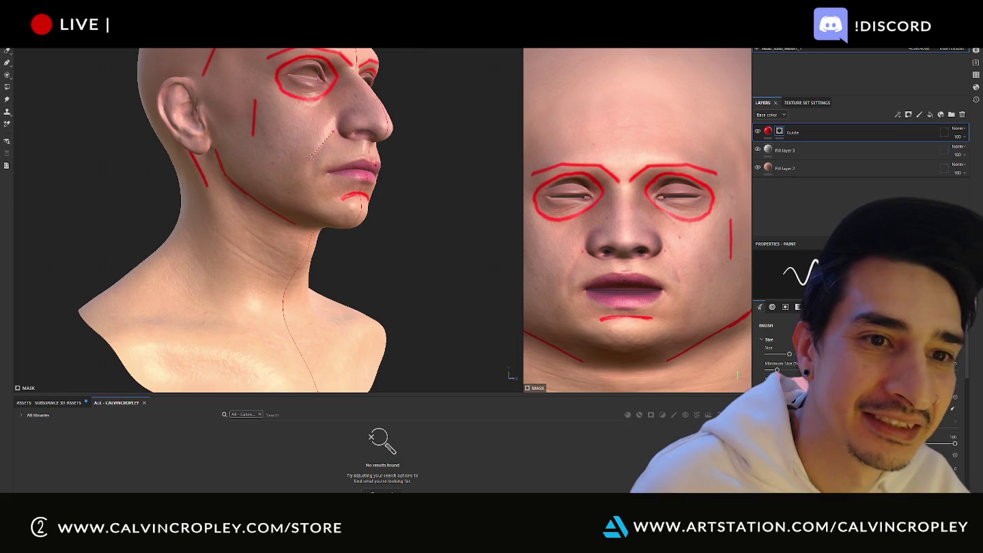
Step: Draw a straight red line down the cheek beside the mouth
shift+click(316, 144)
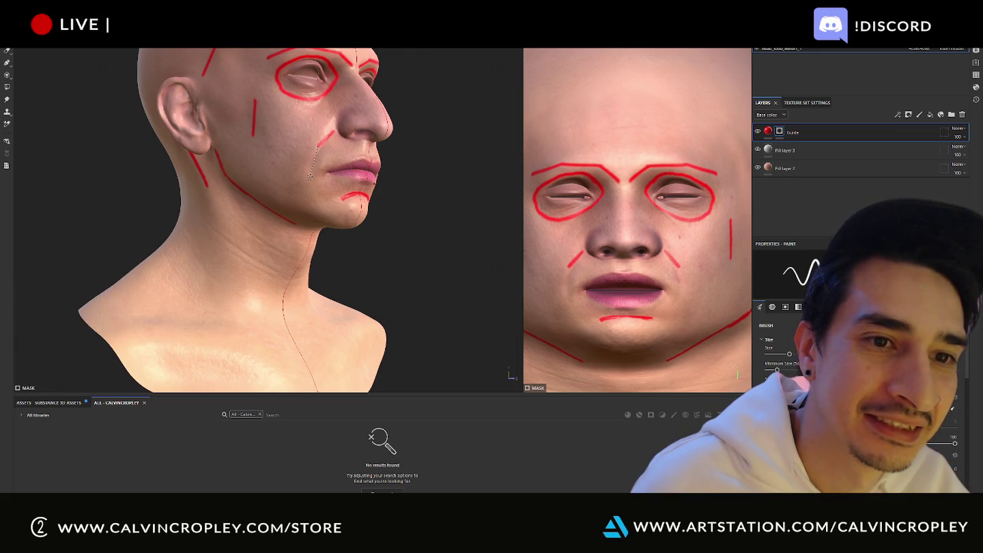
mouse_move(319, 179)
alt+mouse_down()
mouse_move(389, 184)
mouse_move(319, 195)
alt+mouse_up()
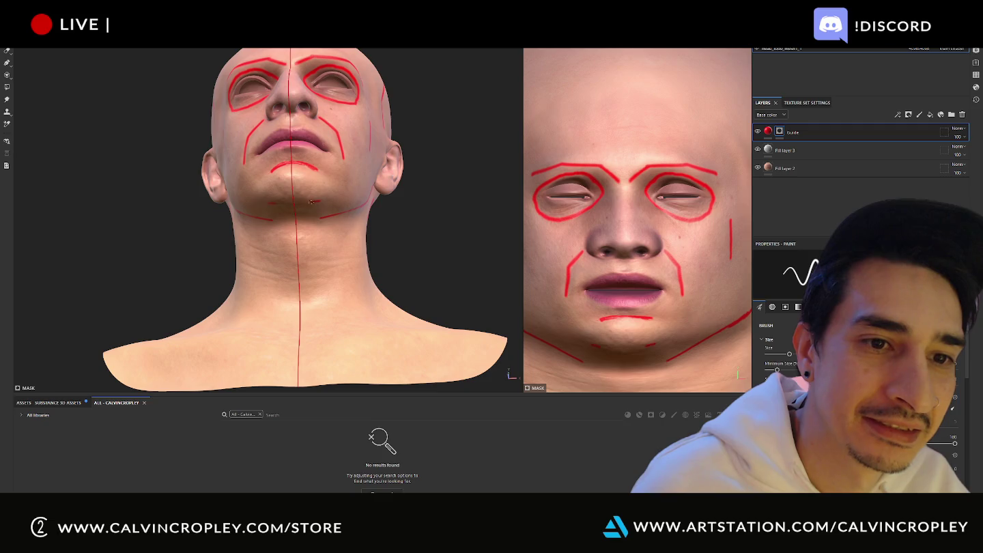
mouse_move(292, 203)
alt+mouse_down()
mouse_move(505, 232)
mouse_move(446, 149)
mouse_move(401, 219)
mouse_move(273, 237)
mouse_move(356, 157)
alt+mouse_up()
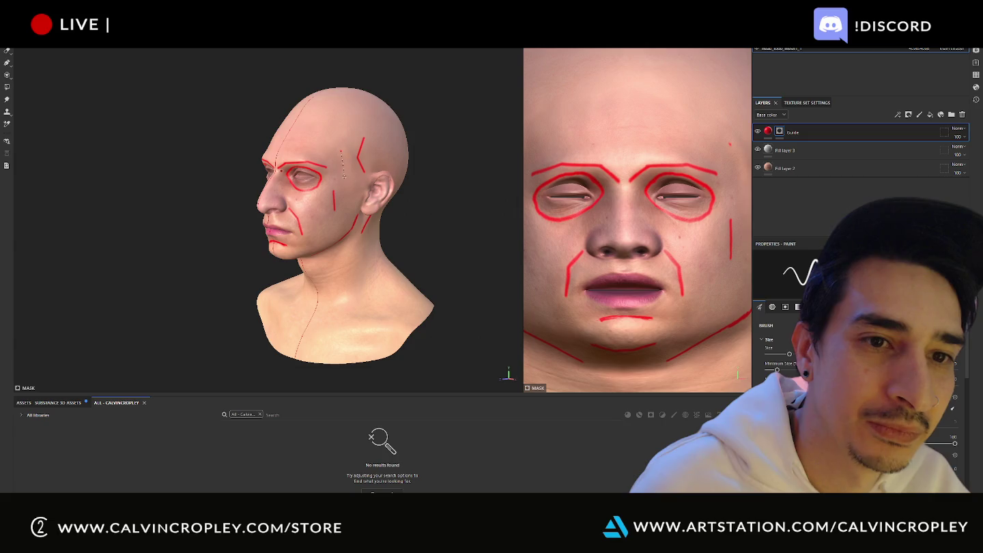
Step: Undo the short temple stroke and redraw it as a straight red line
key(ctrl+z)
key(ctrl+z)
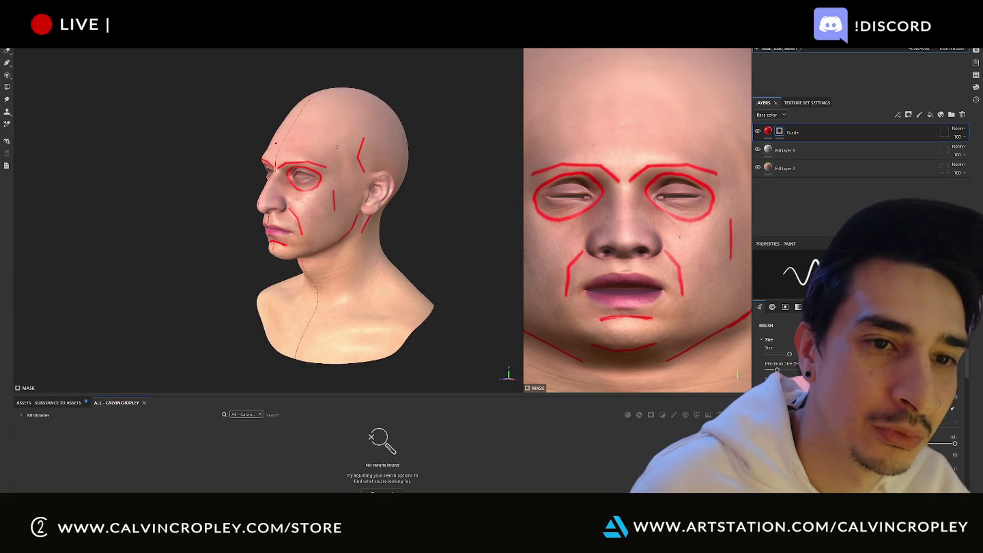
shift+click(347, 163)
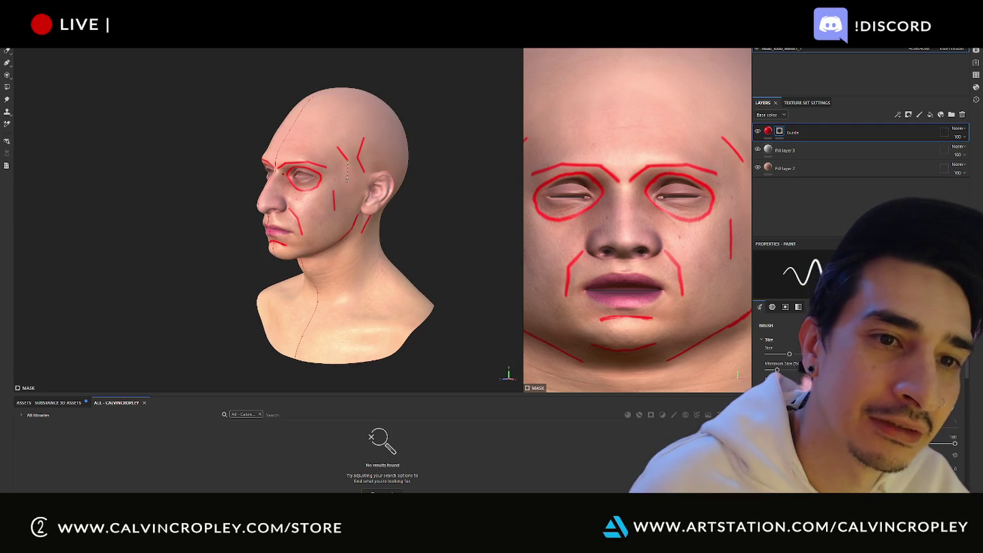
mouse_move(114, 188)
alt+mouse_down()
mouse_move(378, 175)
mouse_move(373, 225)
mouse_move(387, 163)
mouse_move(441, 157)
mouse_move(434, 181)
mouse_move(352, 188)
mouse_move(197, 170)
mouse_move(17, 169)
mouse_move(10, 188)
mouse_move(439, 105)
mouse_move(243, 125)
mouse_move(132, 103)
alt+mouse_up()
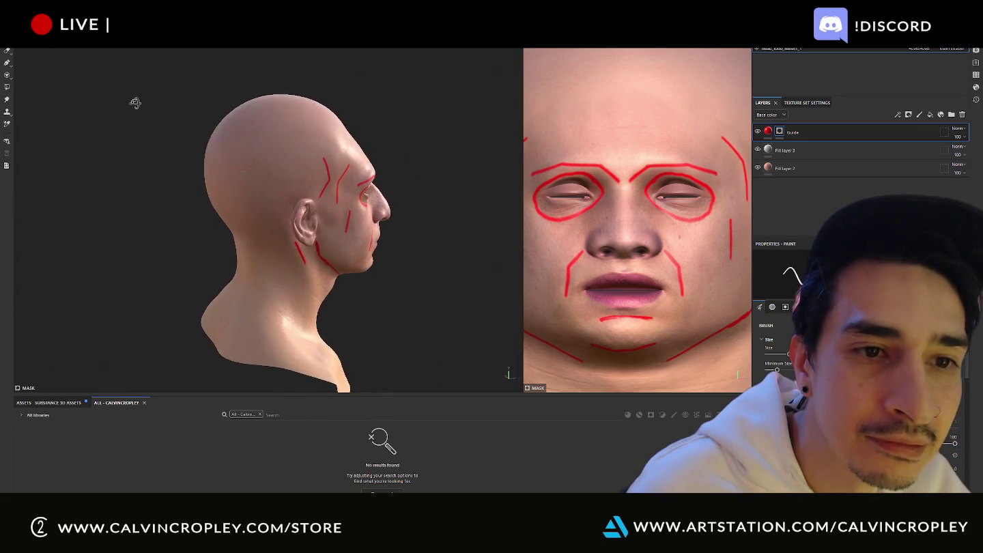
key(shift)
shift+click(252, 164)
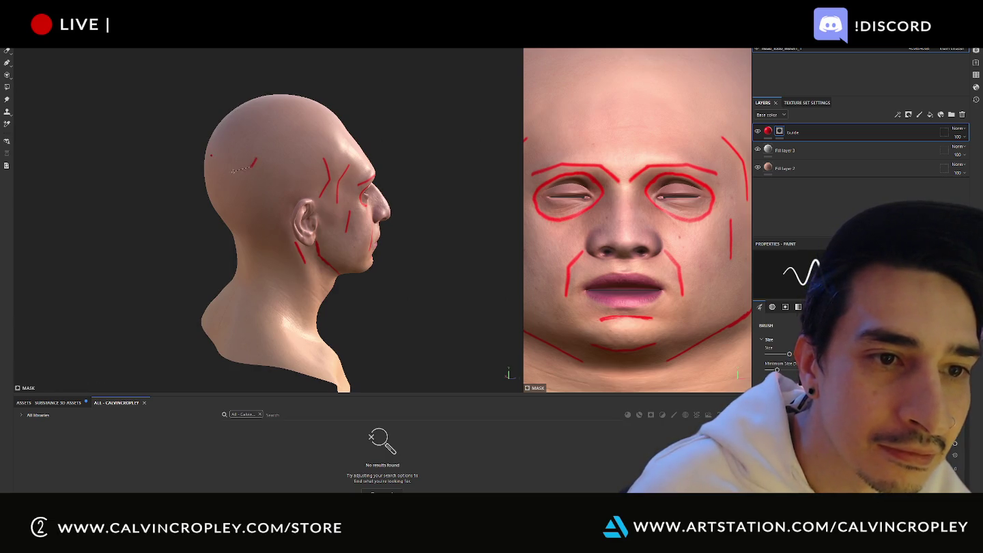
mouse_move(233, 170)
alt+mouse_down()
mouse_move(471, 165)
mouse_move(500, 137)
mouse_move(280, 186)
alt+mouse_up()
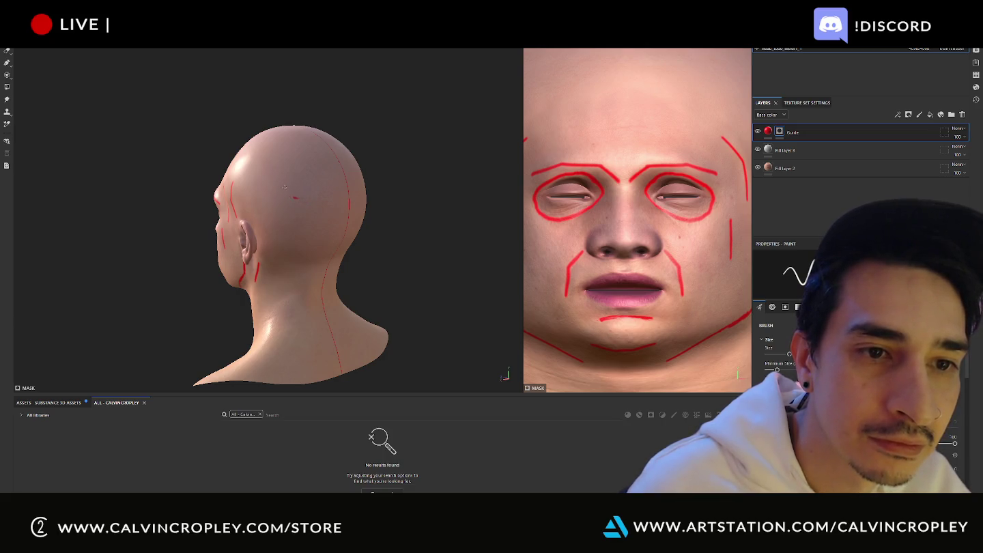
mouse_move(299, 202)
alt+mouse_down()
mouse_move(402, 189)
mouse_move(347, 198)
mouse_move(287, 171)
mouse_move(235, 172)
alt+mouse_up()
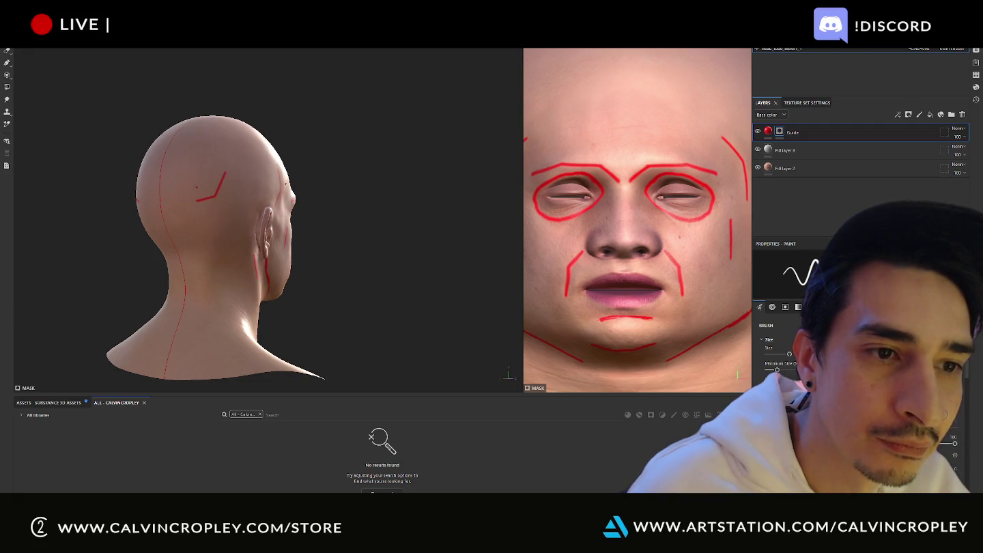
mouse_move(395, 158)
alt+mouse_down()
mouse_move(448, 167)
mouse_move(680, 117)
alt+mouse_up()
scroll(424, 161, down, 5)
alt+drag(323, 156, 230, 169)
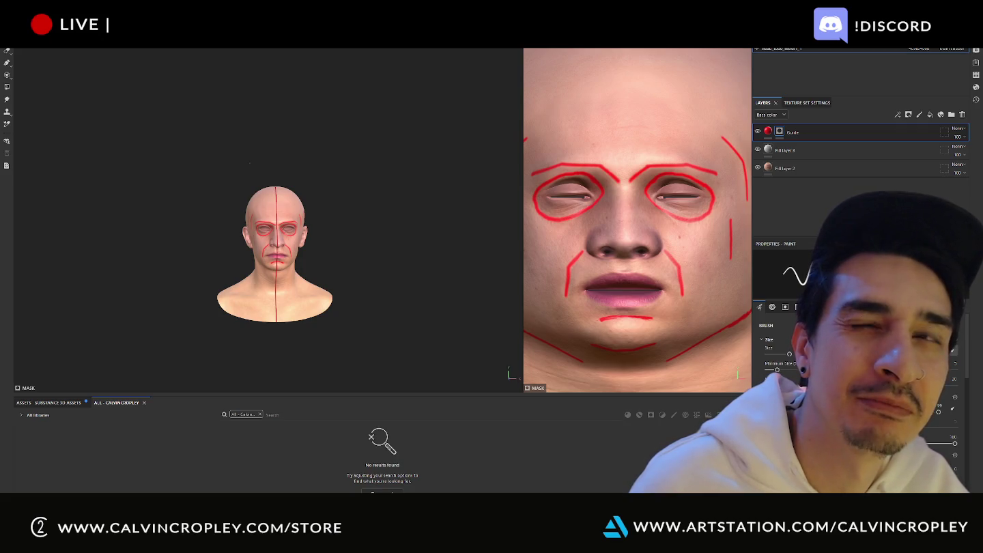
Step: Inspect the red guide lines from the left profile and back to a front view
mouse_move(259, 163)
alt+mouse_down()
mouse_move(161, 170)
mouse_move(228, 151)
alt+mouse_up()
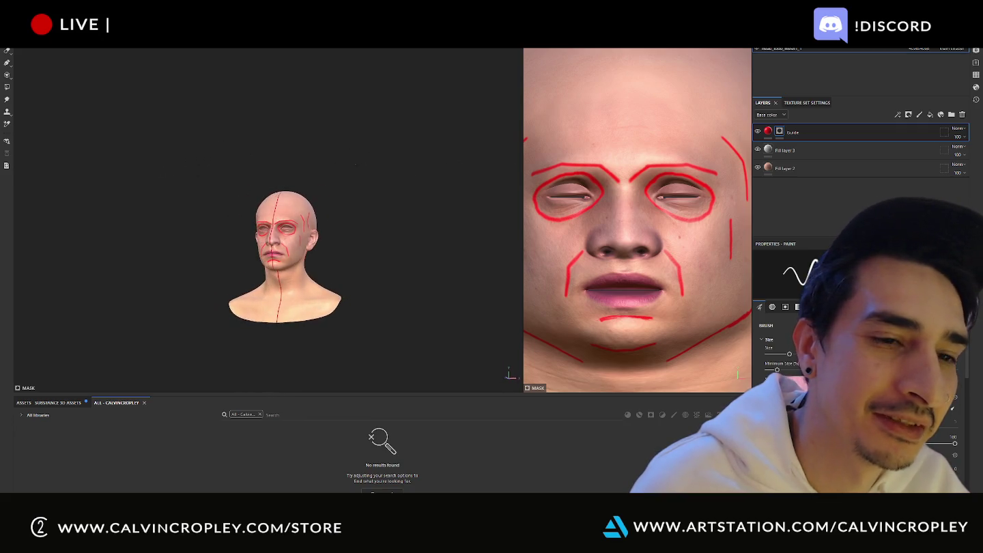
alt+right_drag(228, 150, 423, 167)
mouse_move(422, 166)
alt+mouse_down()
mouse_move(258, 182)
mouse_move(275, 157)
mouse_move(297, 184)
alt+mouse_up()
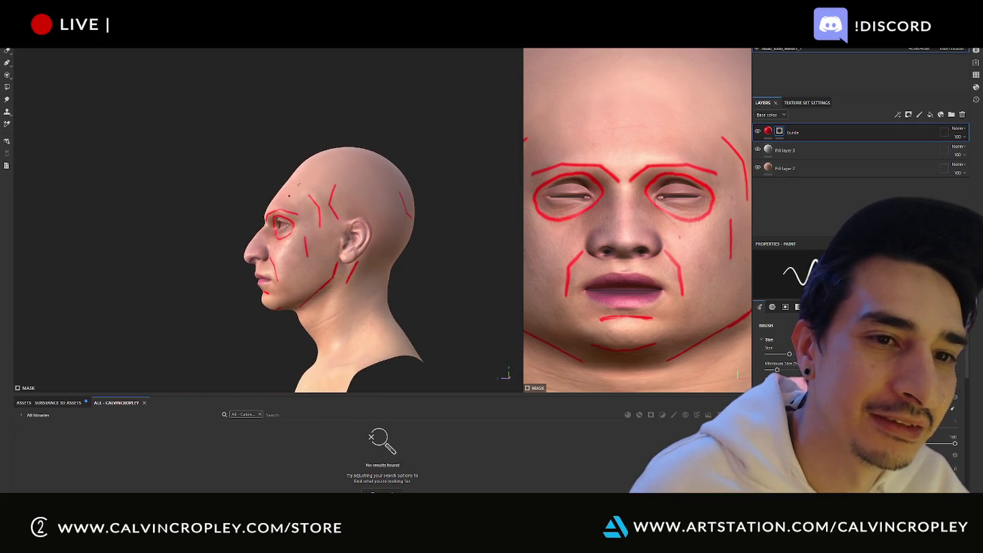
mouse_move(313, 121)
alt+mouse_down()
mouse_move(451, 126)
mouse_move(359, 125)
mouse_move(392, 129)
alt+mouse_up()
Step: Zoom and orbit to a three-quarter view, then bring up the File menu with Alt+F
scroll(392, 129, down, 3)
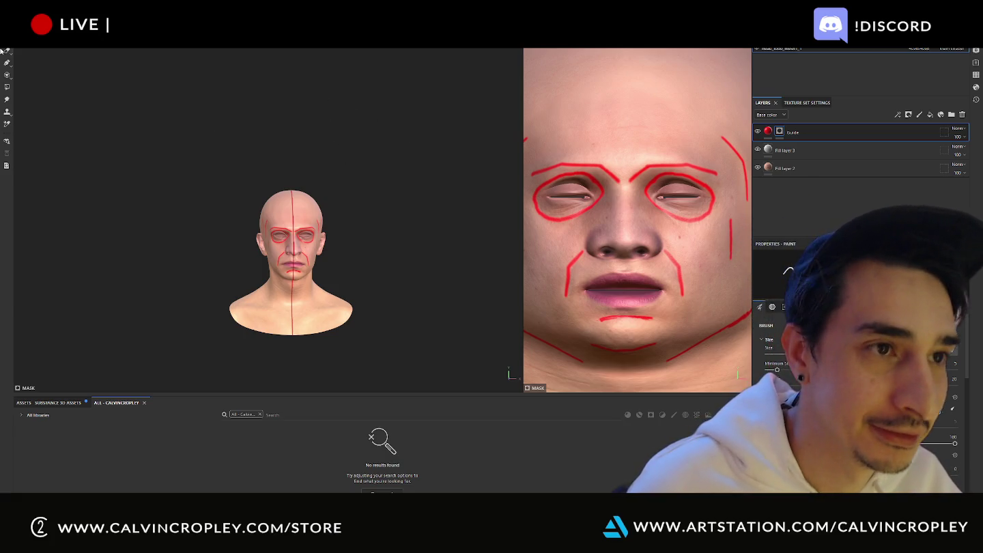
scroll(226, 233, up, 5)
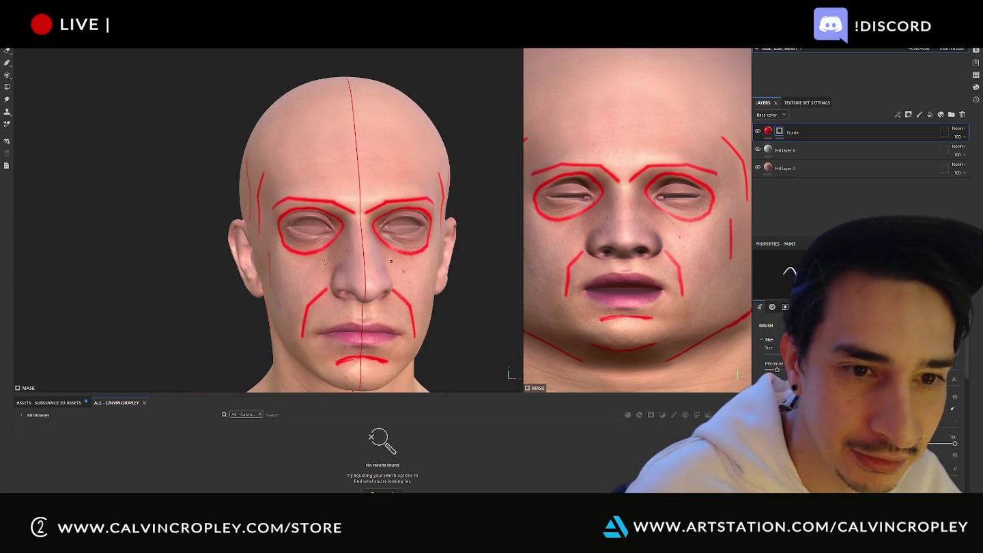
alt+drag(310, 265, 380, 280)
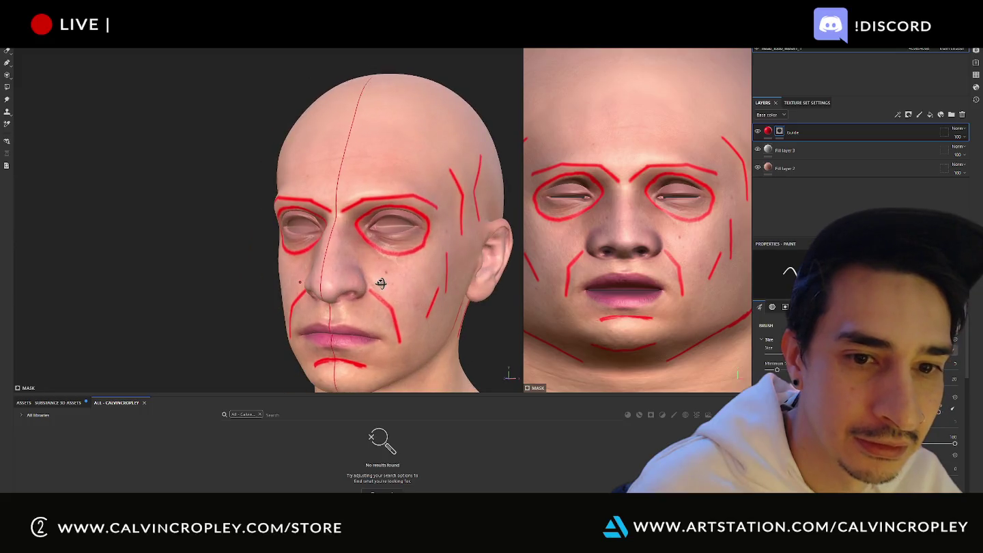
key(alt+f)
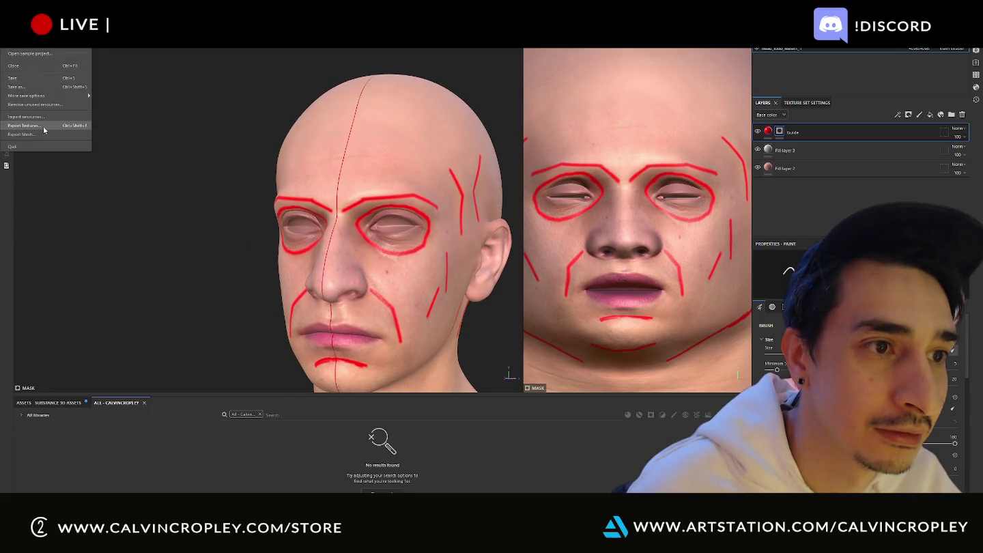
Step: Start a texture export with the output folder set to Desktop/TextureSubstanceSkullWork
click(44, 127)
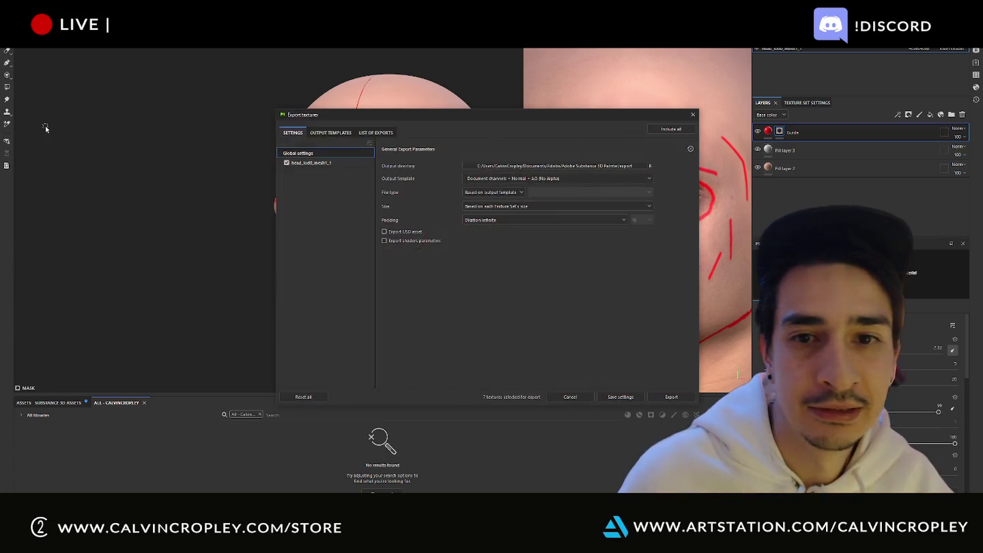
click(505, 166)
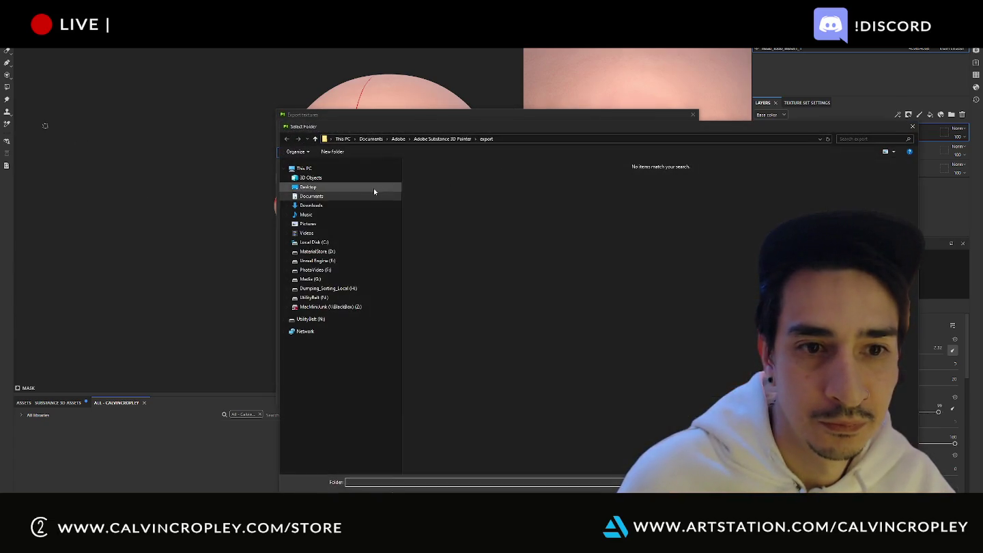
click(335, 192)
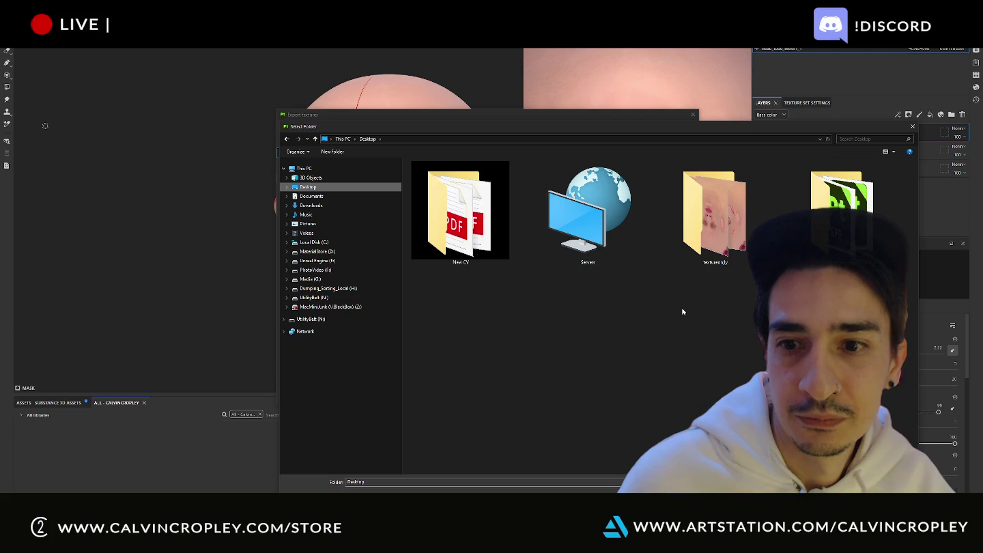
double_click(841, 198)
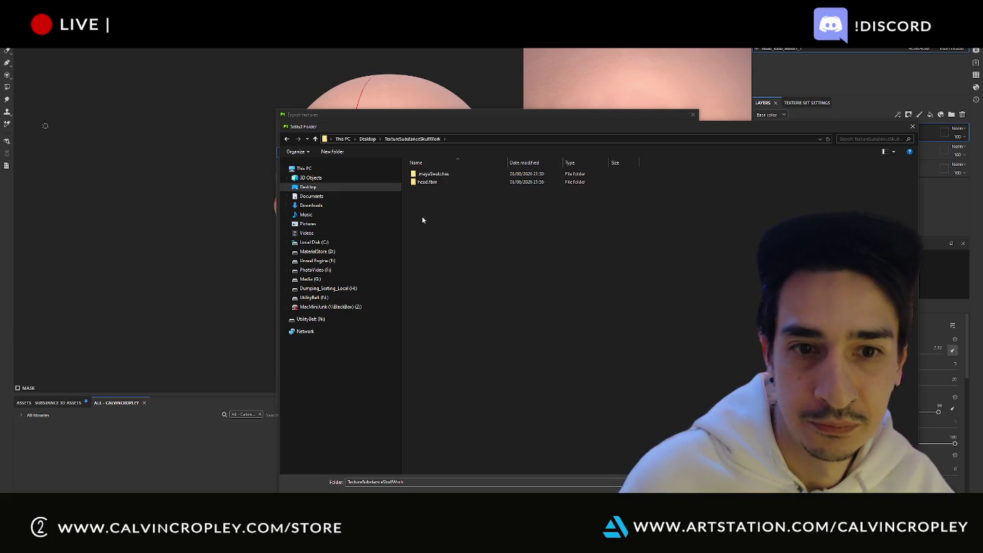
key(Return)
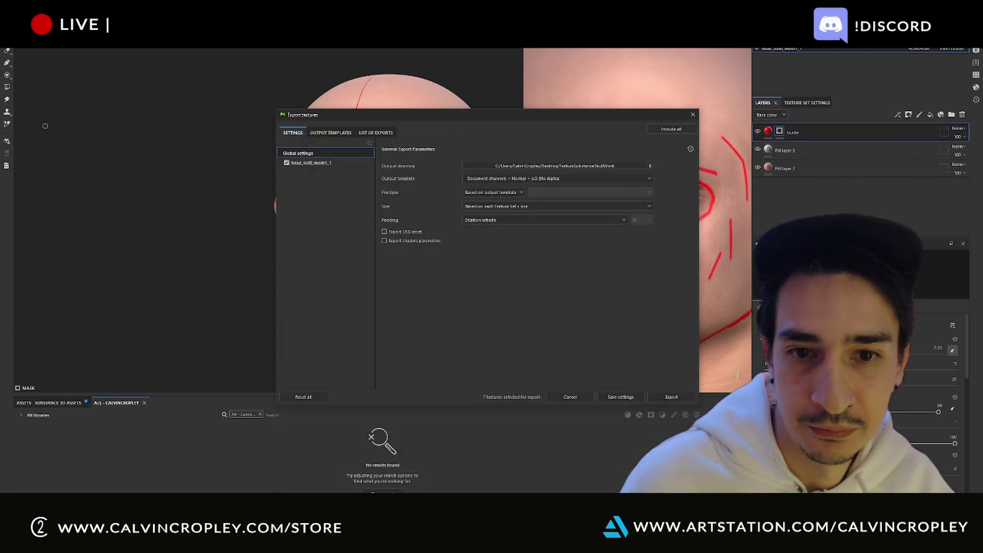
Step: Set the export to the PBR Metallic Roughness template, png file type and 4096 size
click(525, 179)
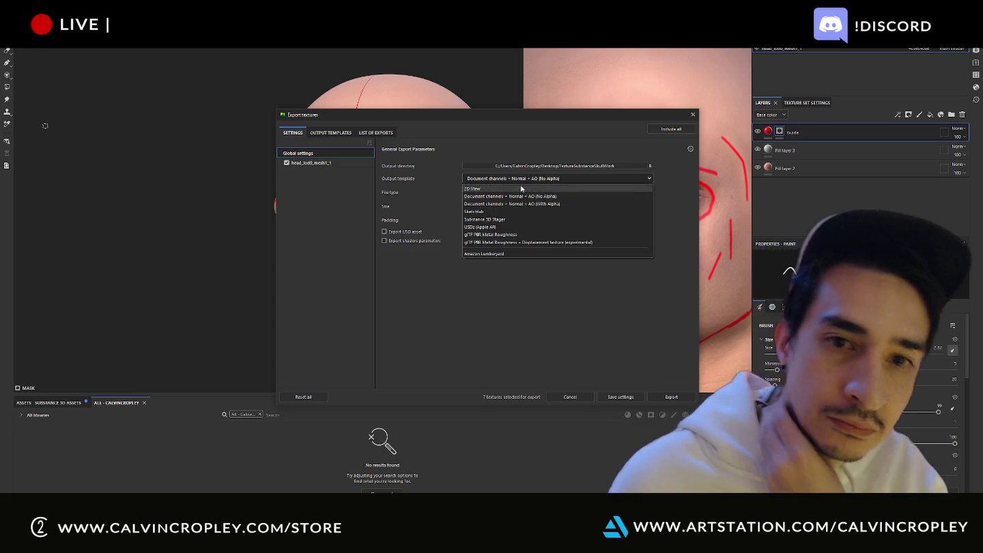
scroll(539, 219, down, 2)
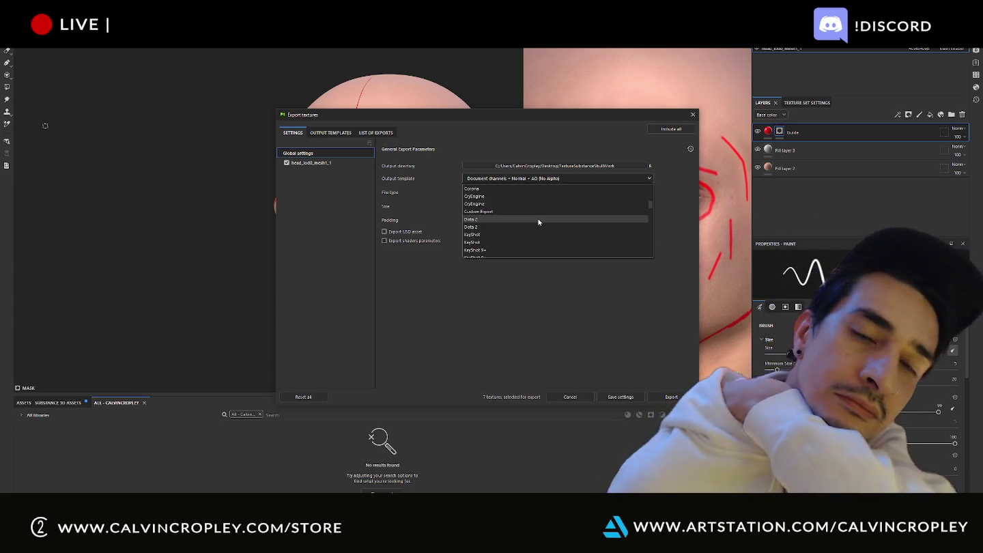
scroll(533, 216, down, 3)
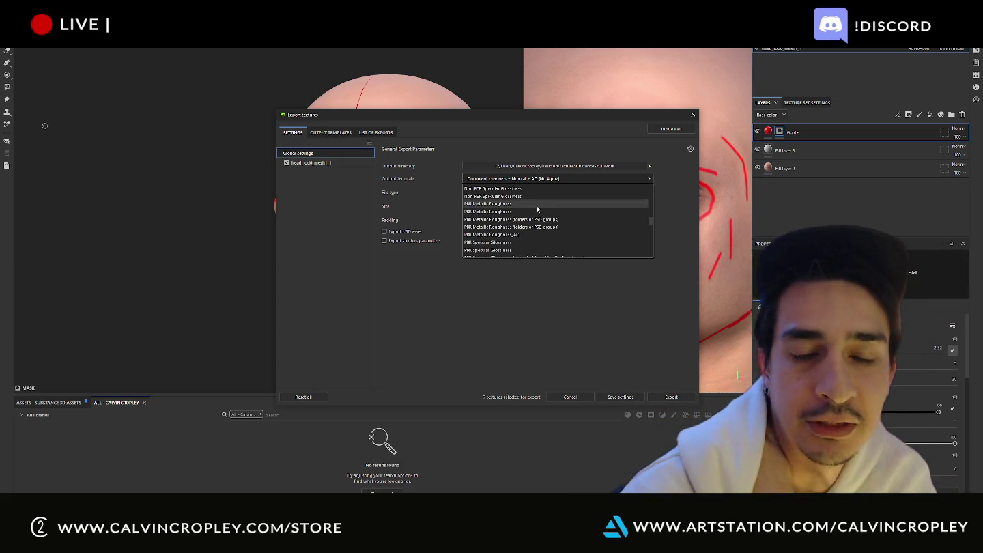
click(537, 206)
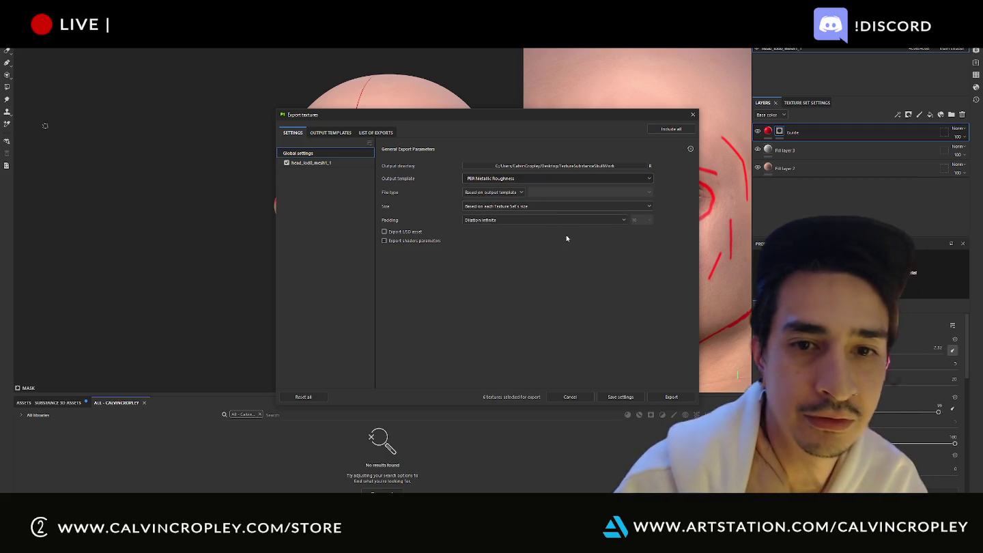
click(519, 193)
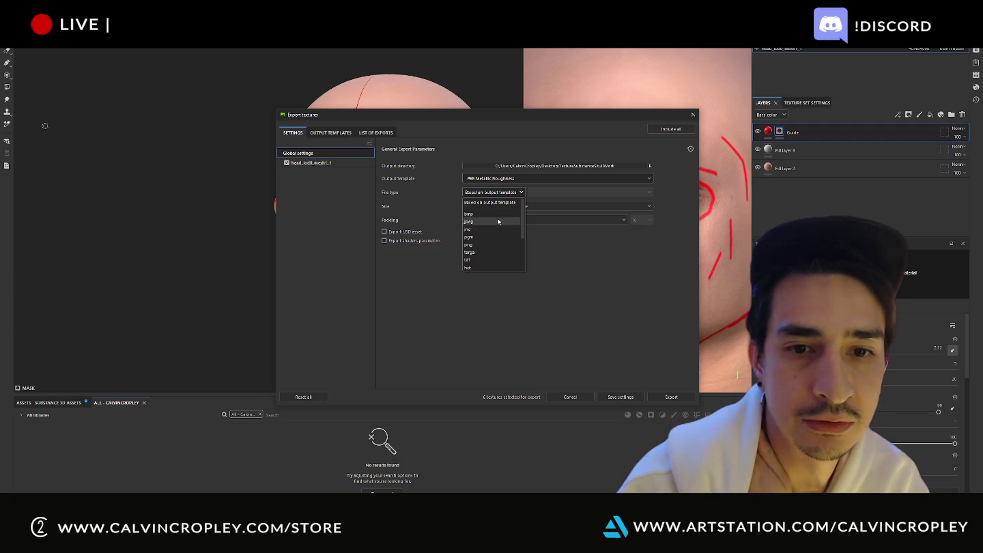
click(496, 244)
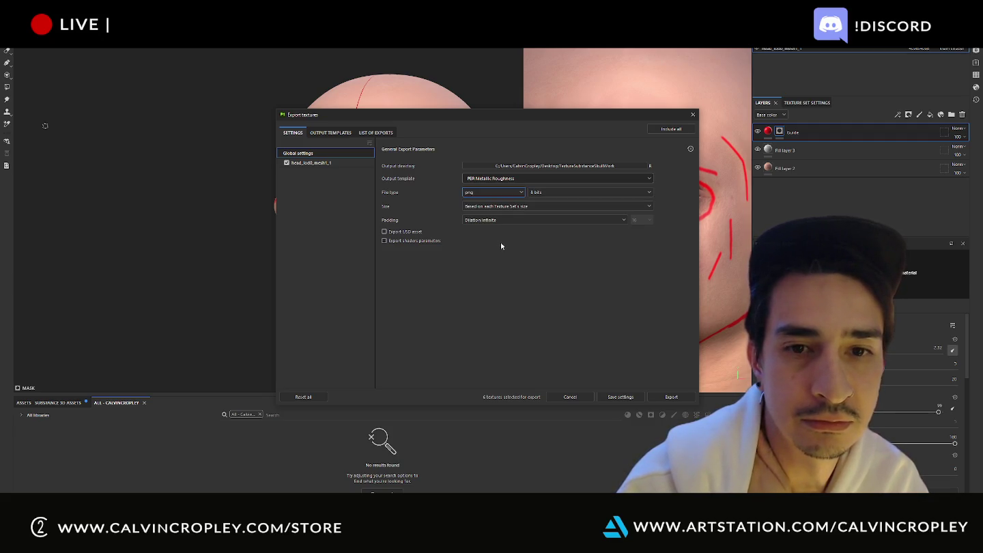
click(520, 207)
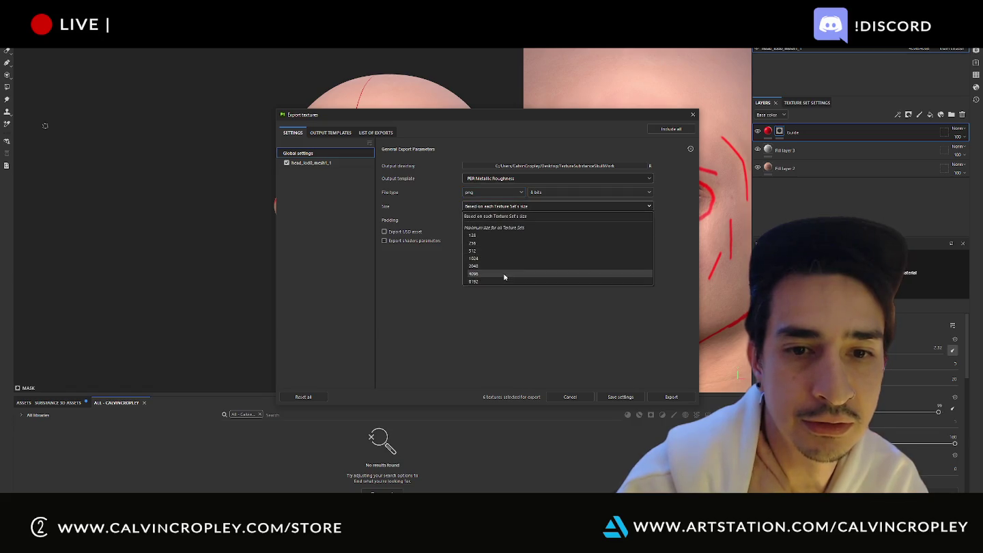
click(504, 274)
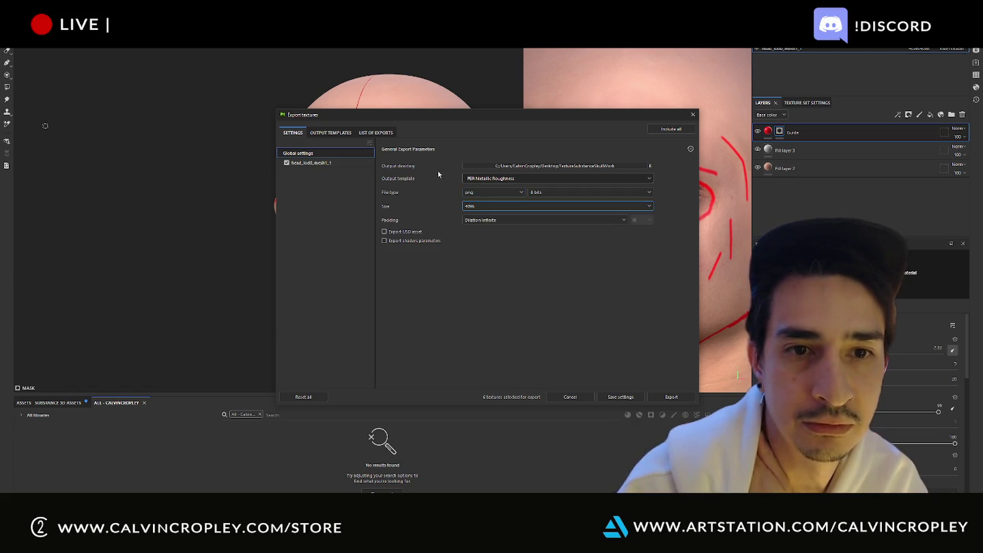
Step: Review the output template maps, then export the textures with these settings
click(340, 133)
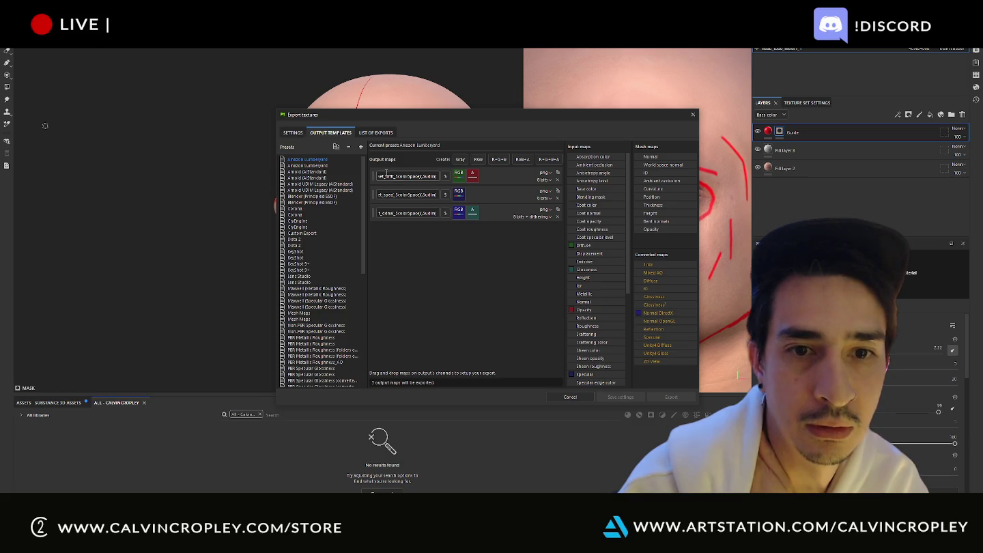
scroll(329, 229, down, 5)
scroll(329, 232, down, 5)
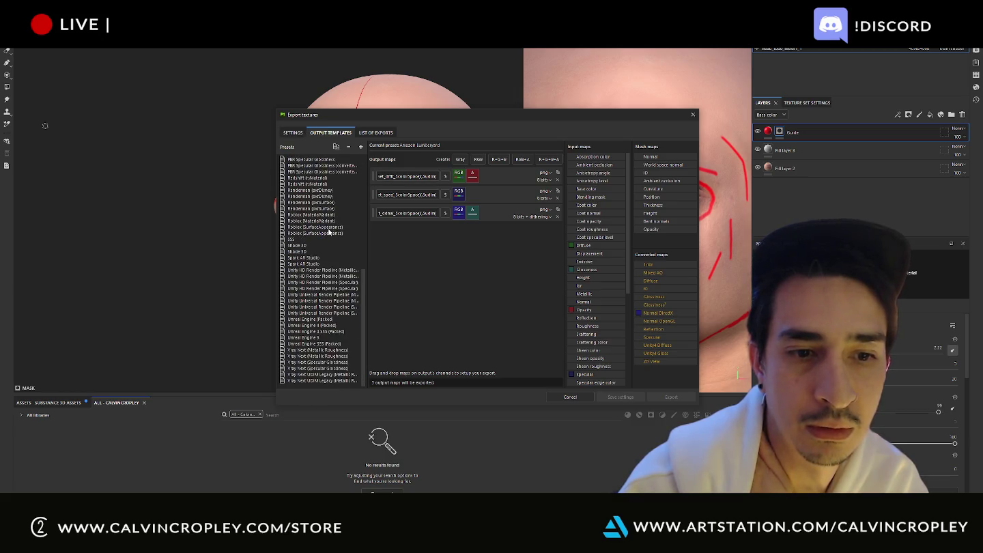
scroll(329, 232, up, 5)
click(285, 134)
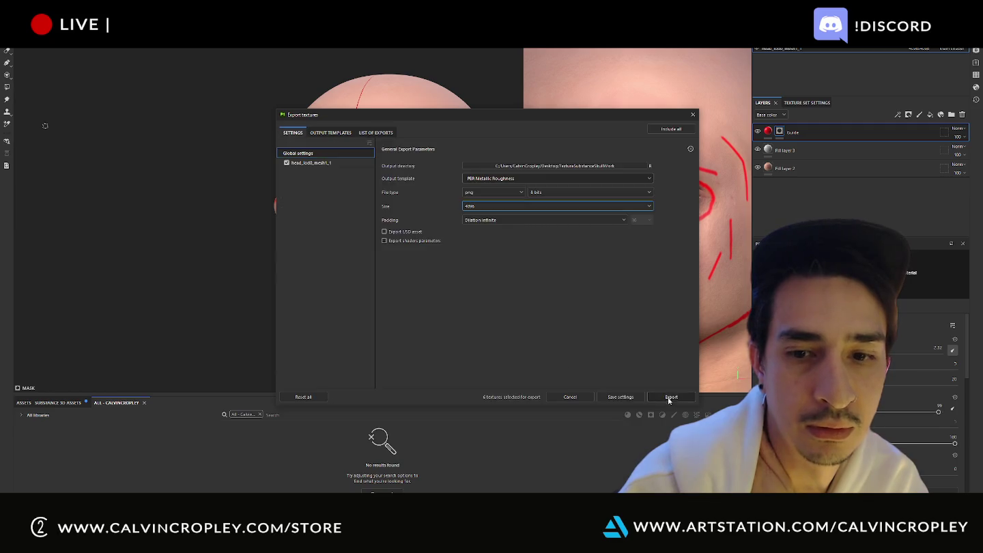
click(670, 398)
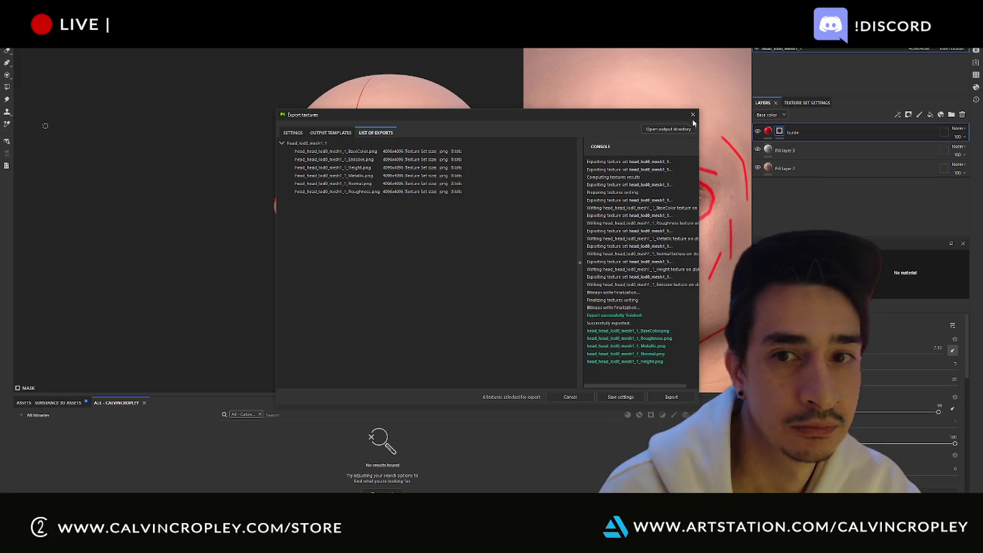
Step: Close the Export textures dialog once the six png maps have exported
click(693, 114)
key(ctrl)
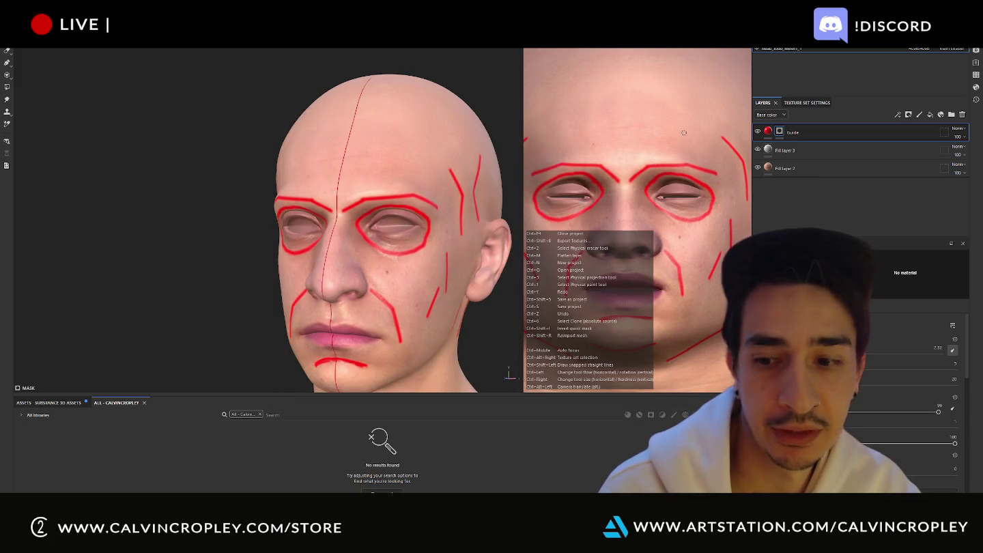
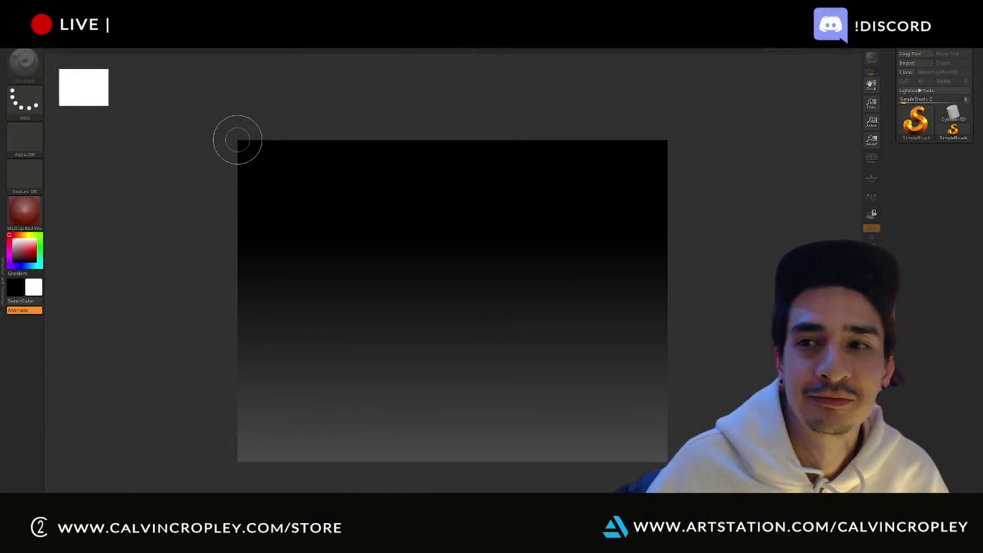
Step: Load the head model from disk through LightBox and show its eight-part subtool list
click(65, 58)
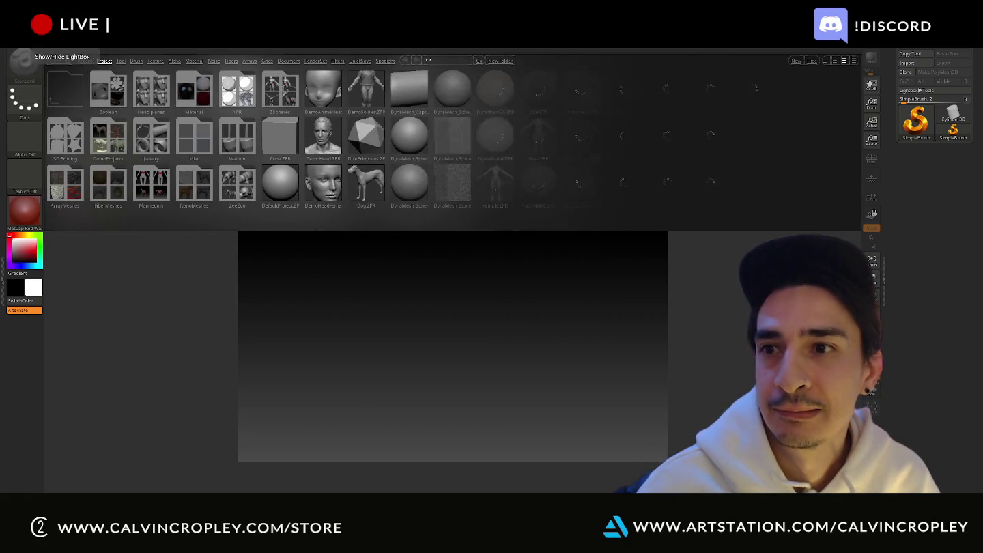
key(ctrl+o)
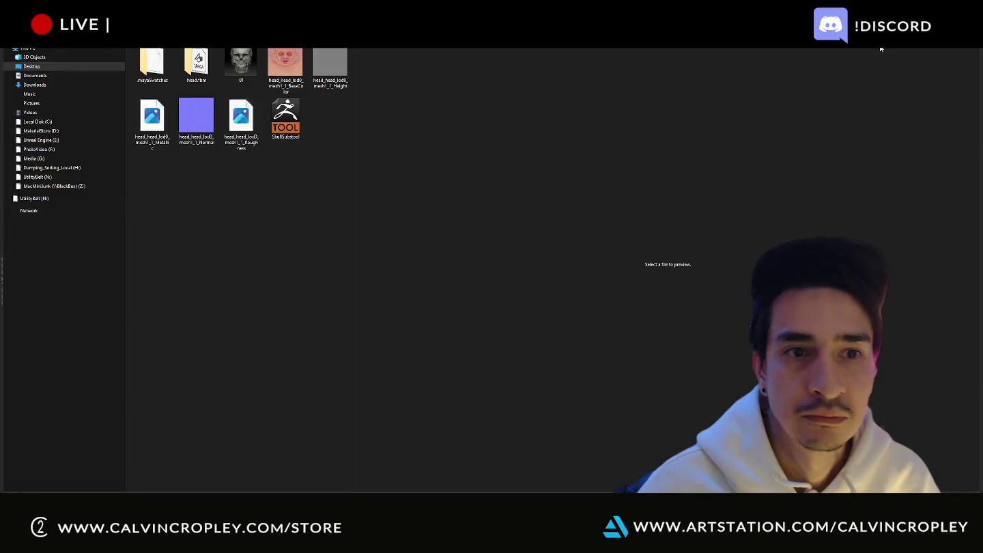
double_click(286, 117)
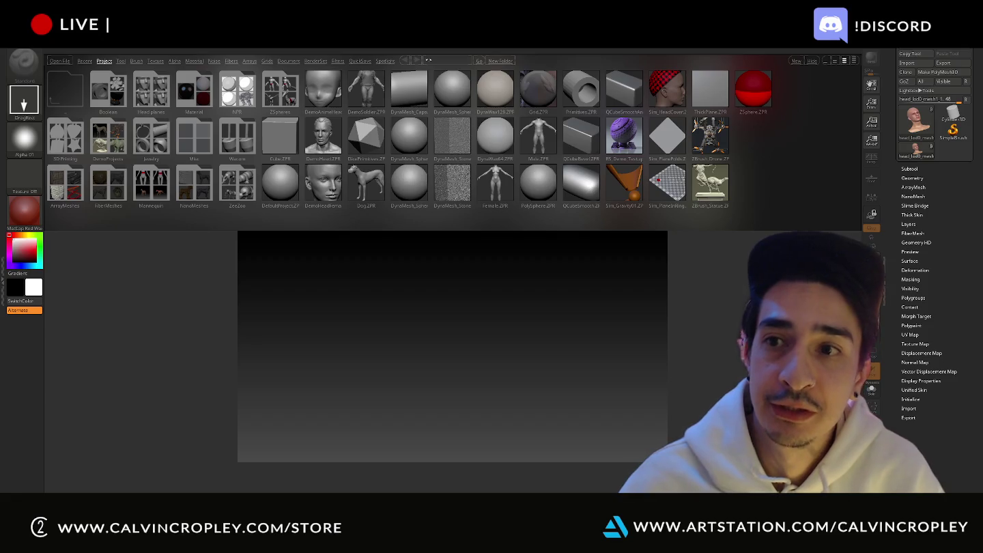
key(comma)
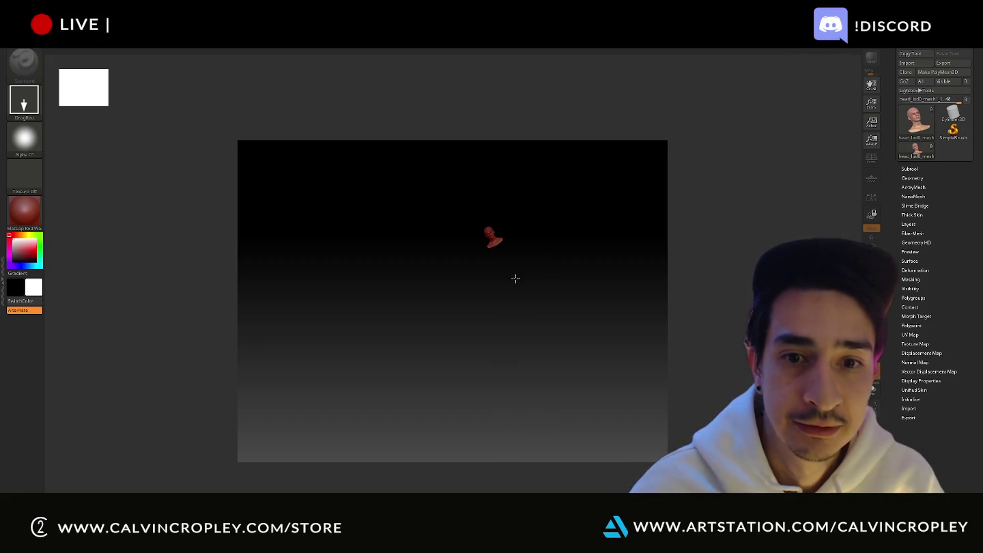
key(ctrl+z)
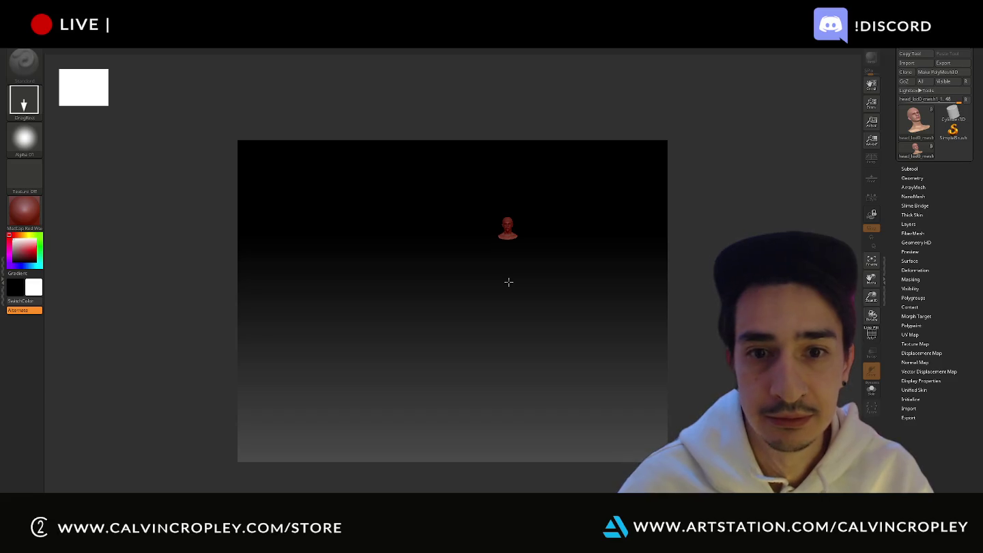
scroll(509, 289, up, 2)
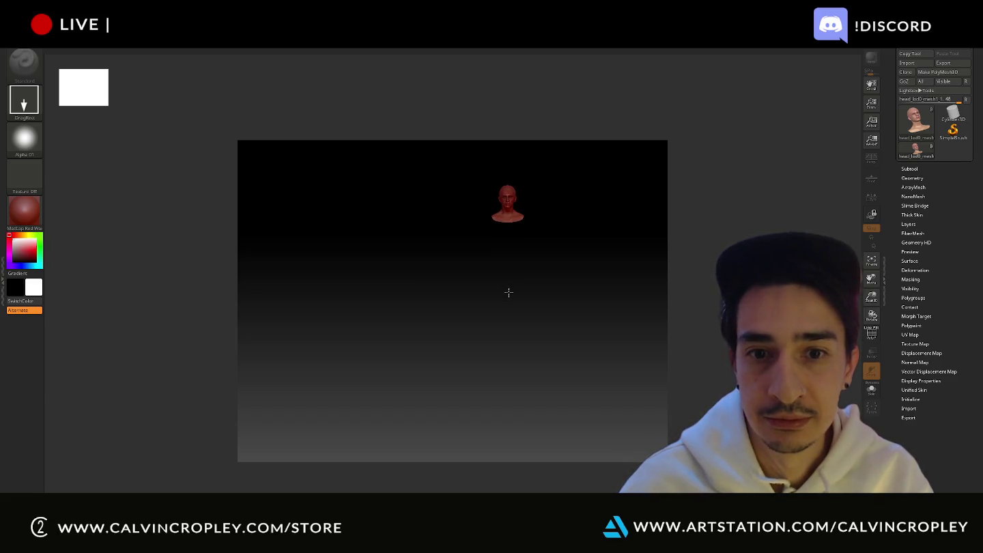
click(909, 169)
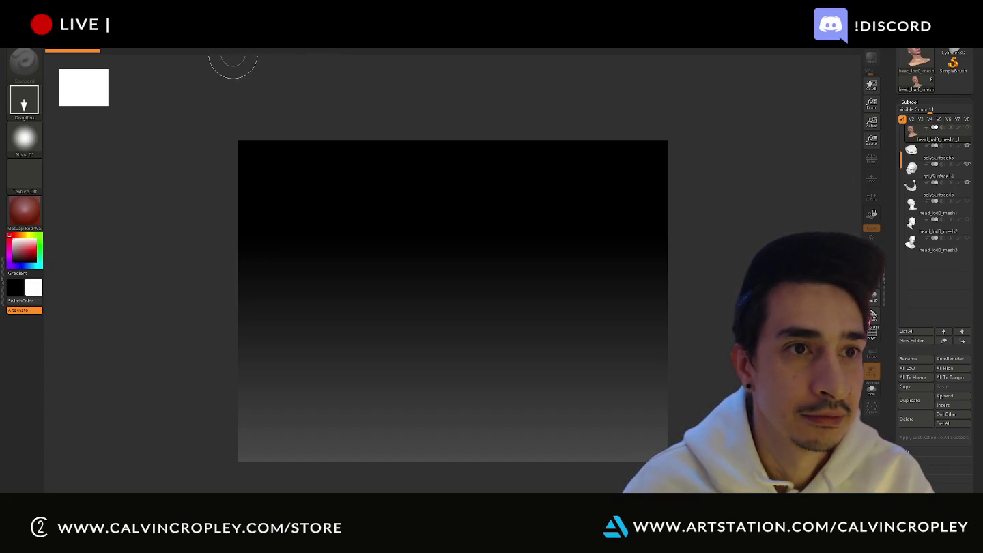
Step: Open the saved head project to show the textured head and three grey sculpted heads
click(232, 54)
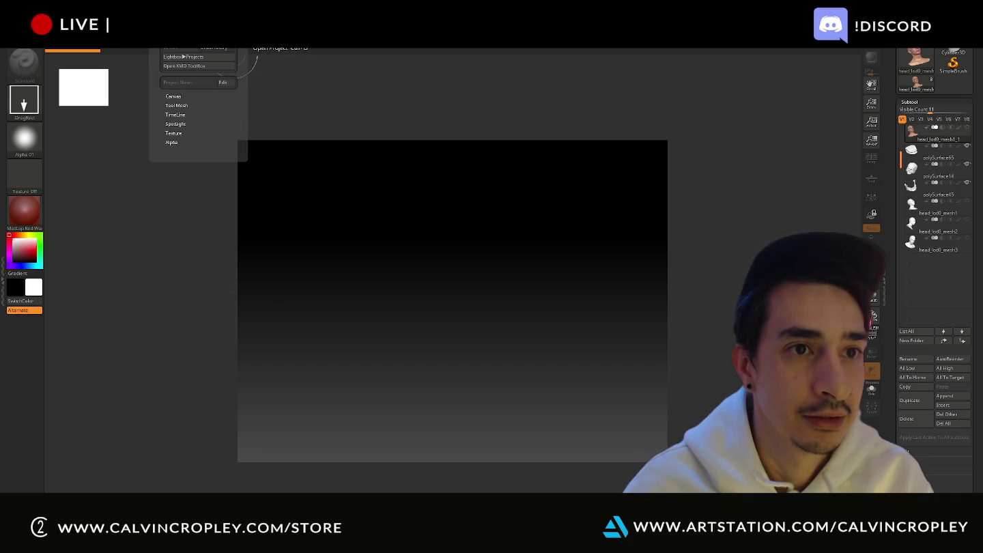
key(ctrl+o)
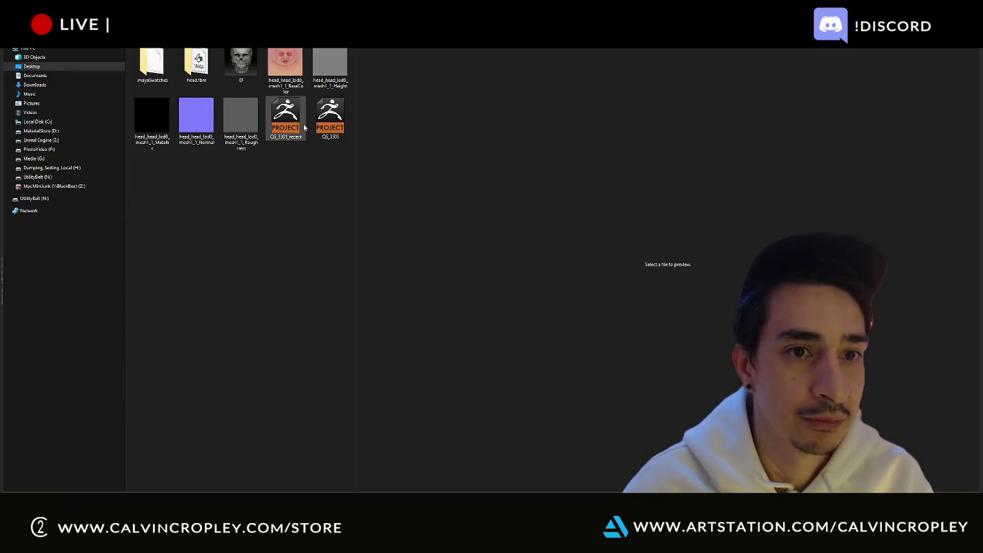
double_click(295, 121)
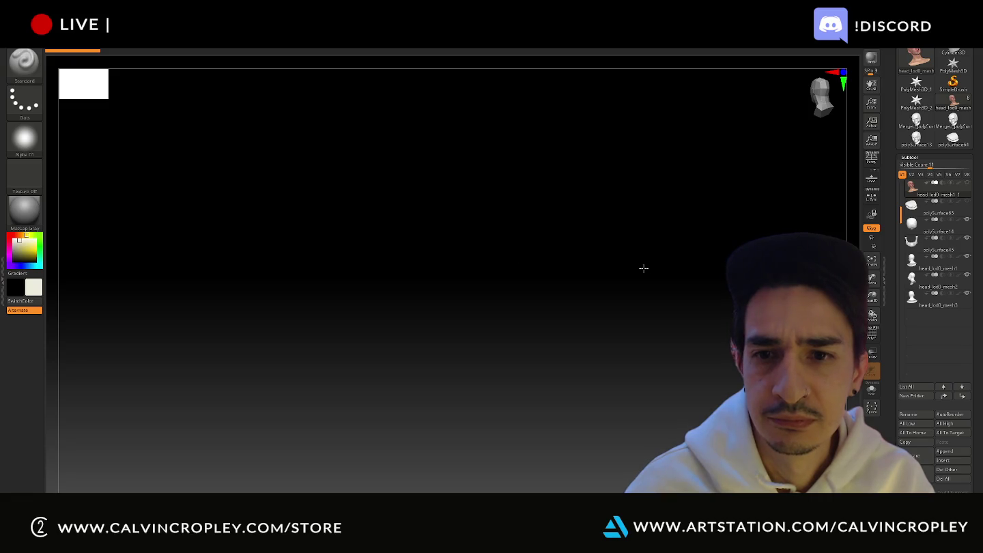
drag(564, 257, 642, 220)
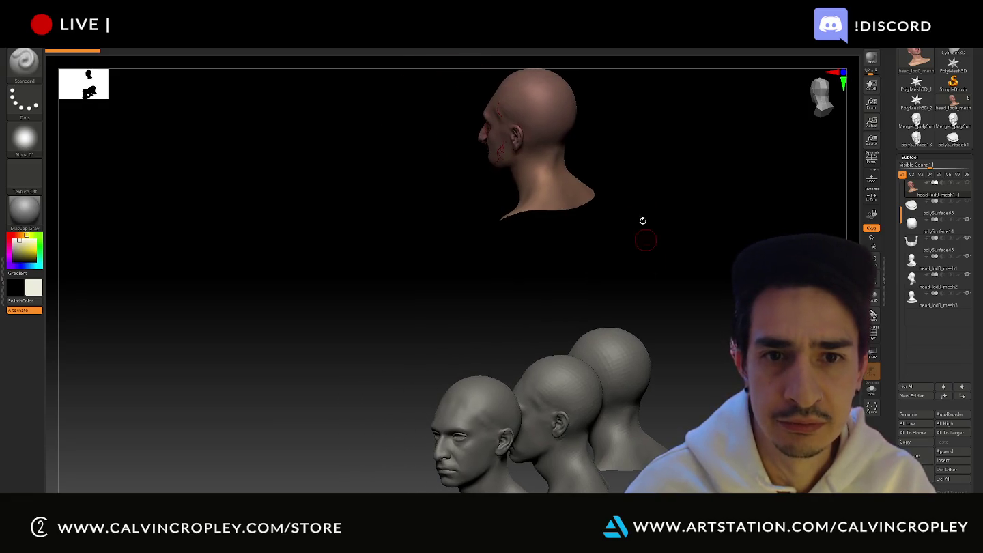
Step: Rotate and zoom the view onto the wounded head's face and exposed teeth
mouse_move(413, 236)
mouse_down()
mouse_move(355, 325)
mouse_move(397, 330)
mouse_move(410, 317)
mouse_up()
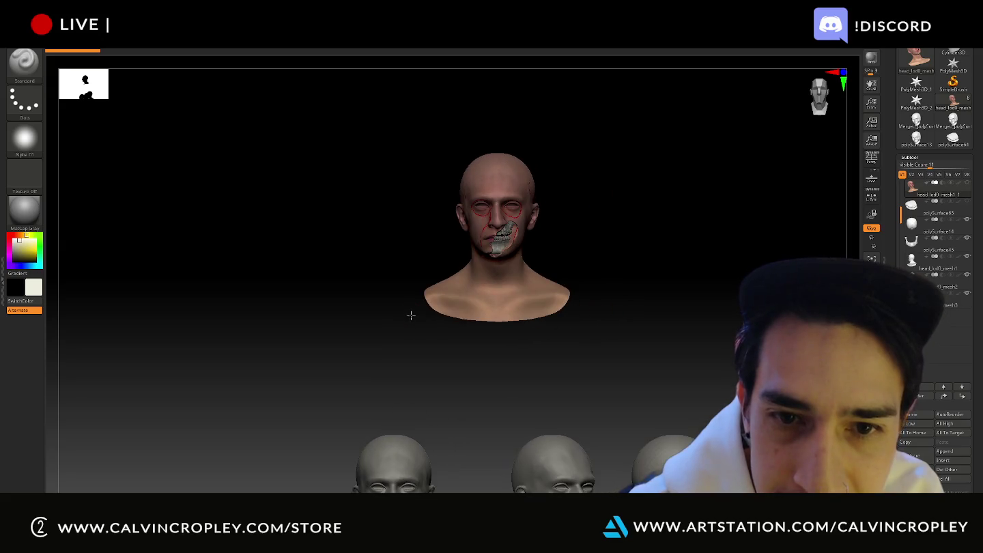
mouse_move(649, 215)
alt+mouse_down()
mouse_move(603, 263)
mouse_move(627, 169)
mouse_move(608, 307)
mouse_move(655, 189)
mouse_move(649, 264)
mouse_move(669, 307)
mouse_move(675, 296)
alt+mouse_up()
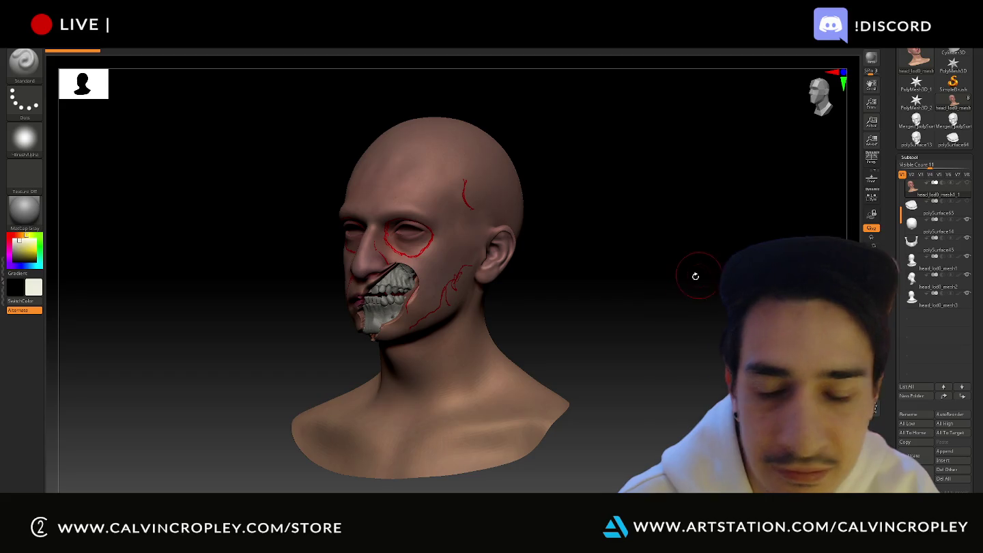
scroll(900, 280, down, 10)
scroll(906, 280, down, 2)
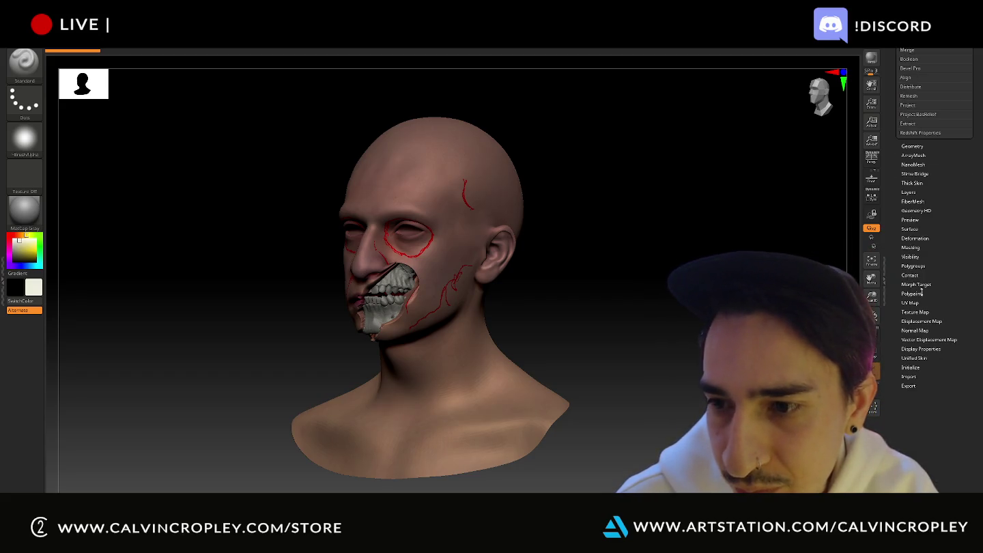
Step: Import the BaseColor texture onto the head through Tool > Texture Map
click(924, 311)
click(924, 205)
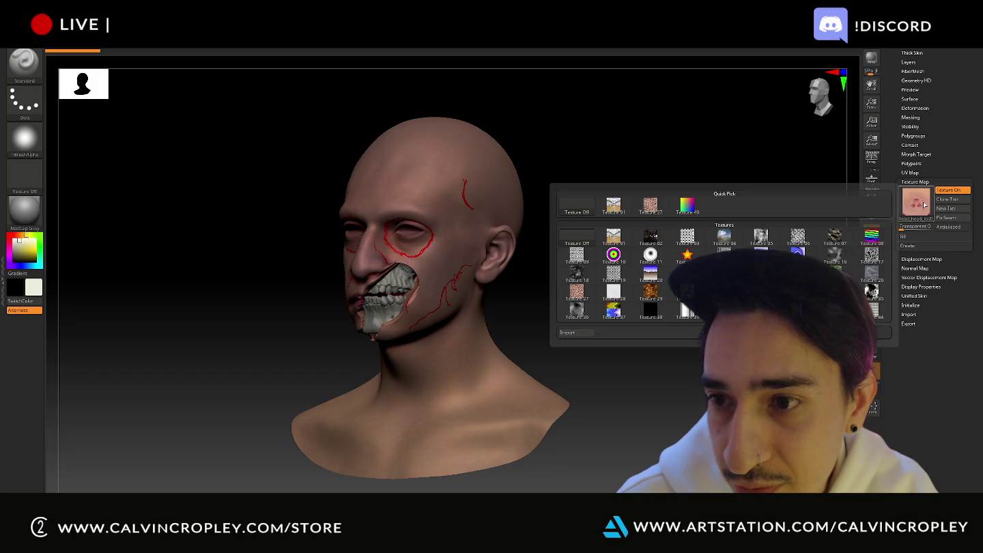
click(580, 333)
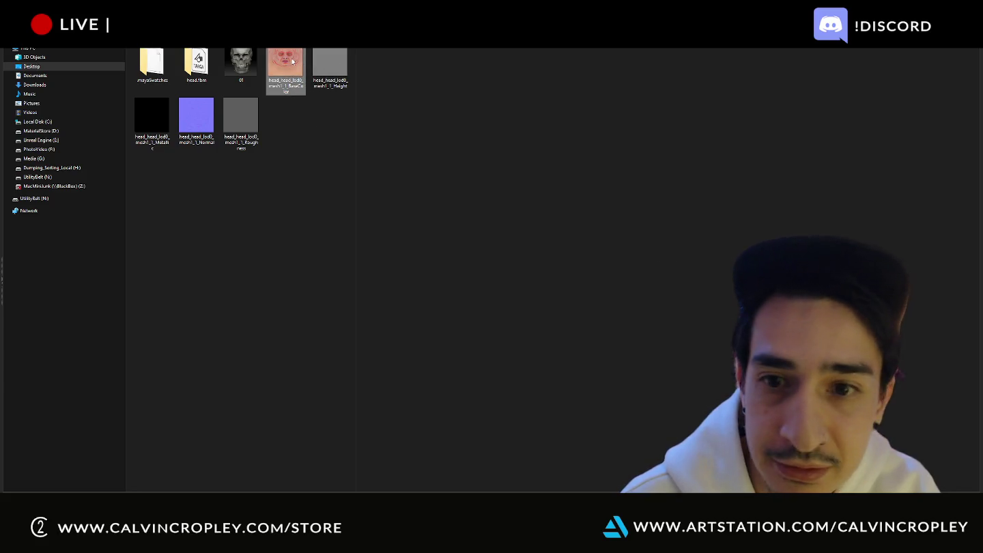
click(291, 63)
double_click(286, 64)
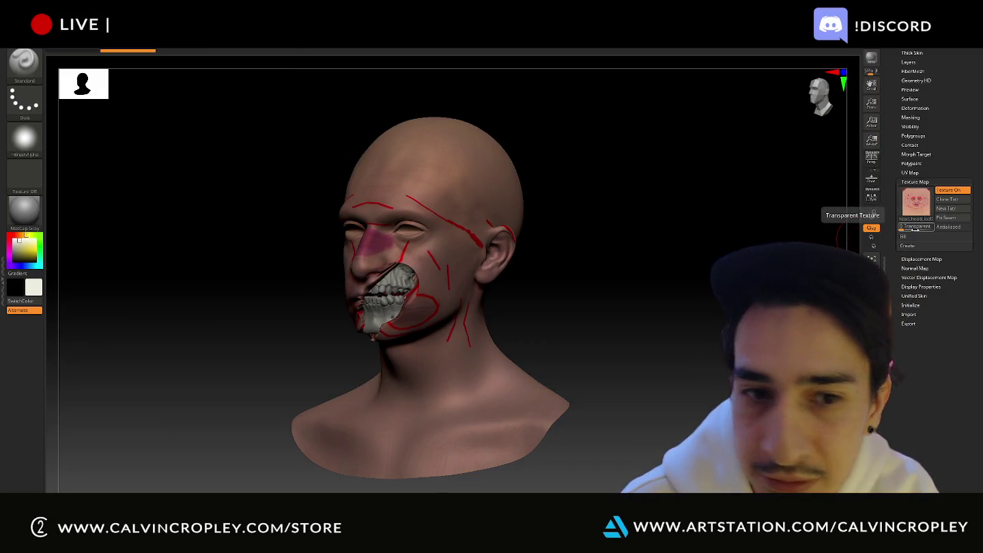
Step: Compare the painted guides in Substance Painter, then return to ZBrush's texture choices
key(alt+Tab)
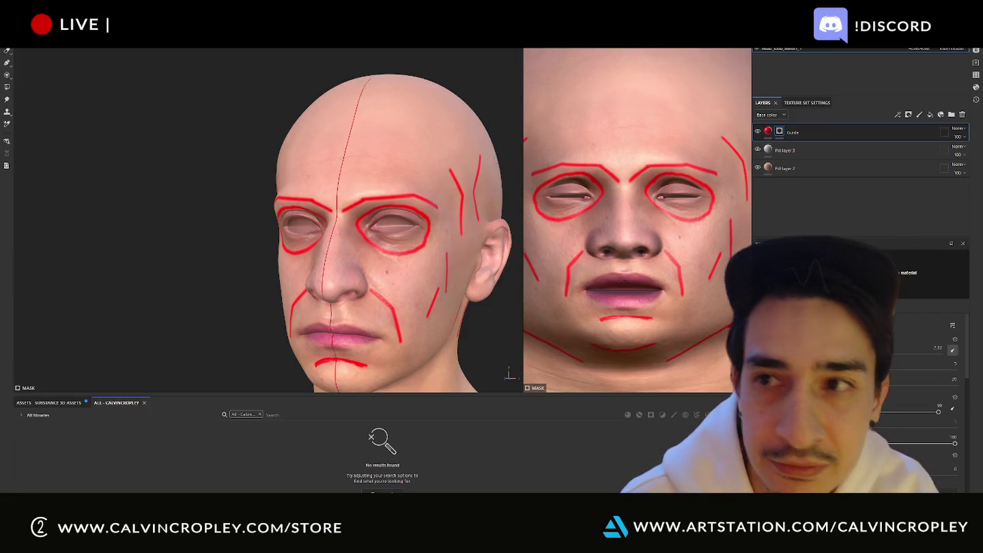
key(alt+Tab)
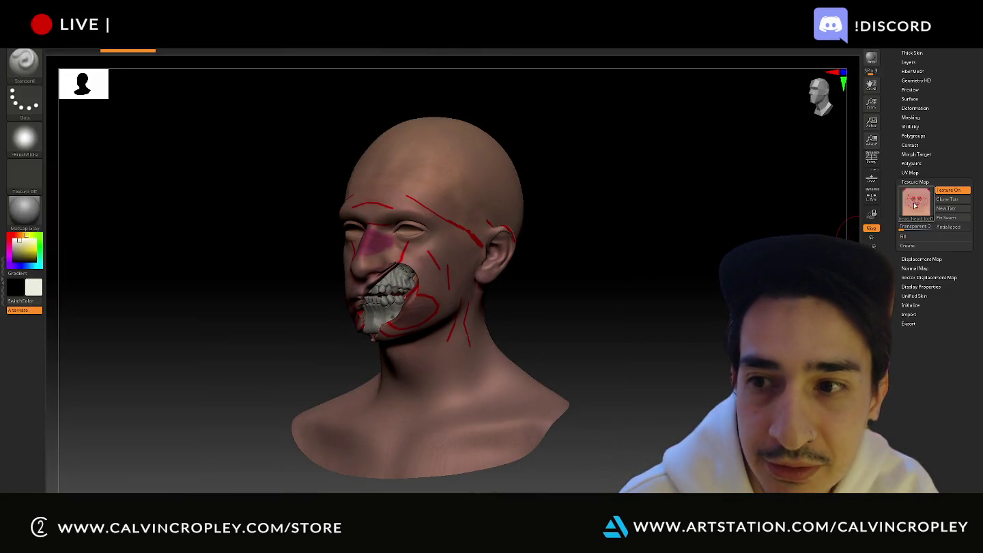
key(alt+Tab)
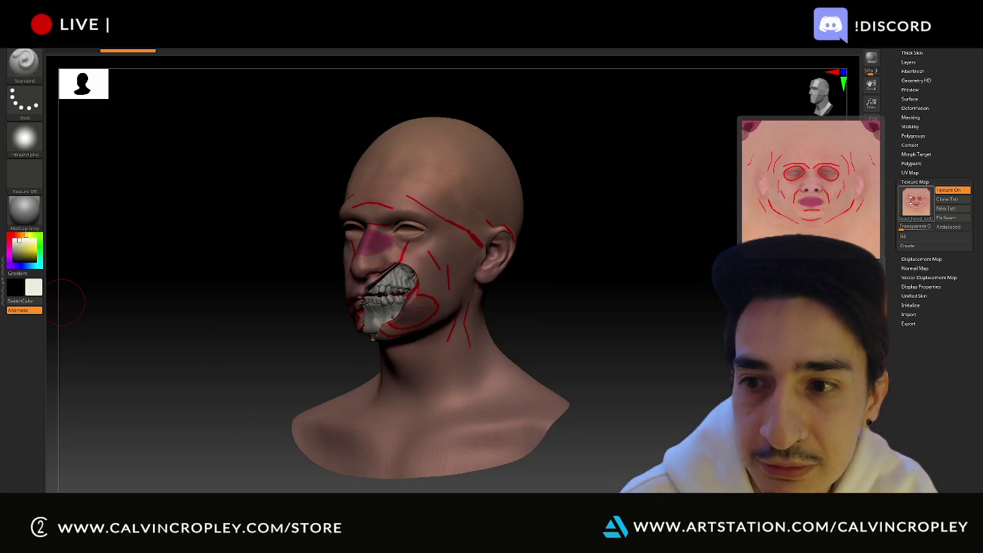
click(918, 206)
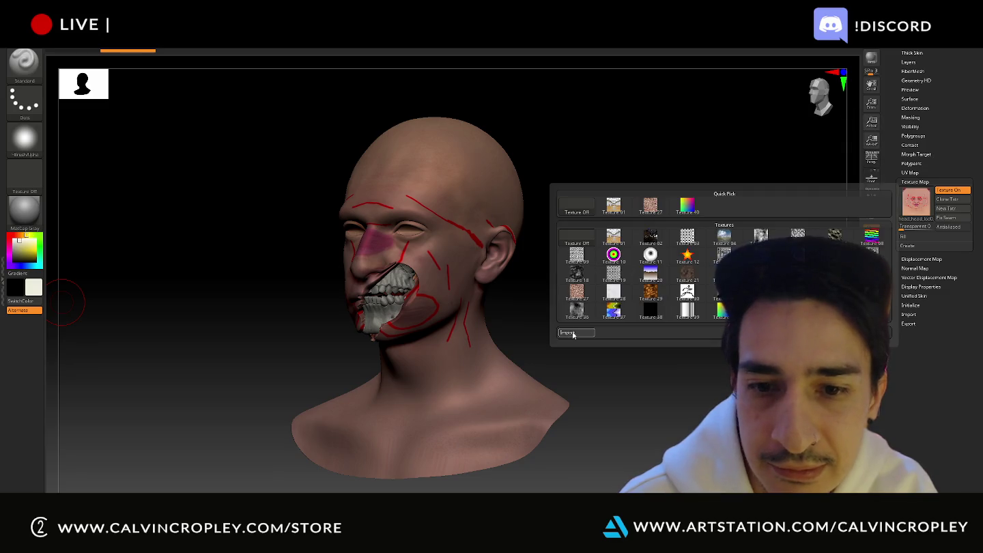
Step: Reselect the BaseColor texture file and try rotating it in an image viewer and Paint
click(573, 335)
click(286, 68)
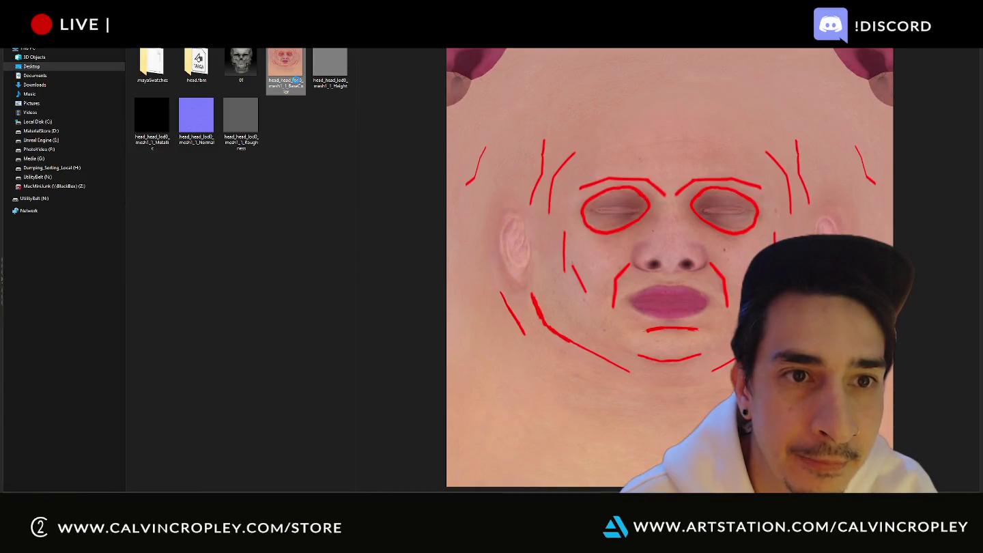
right_click(296, 81)
click(309, 87)
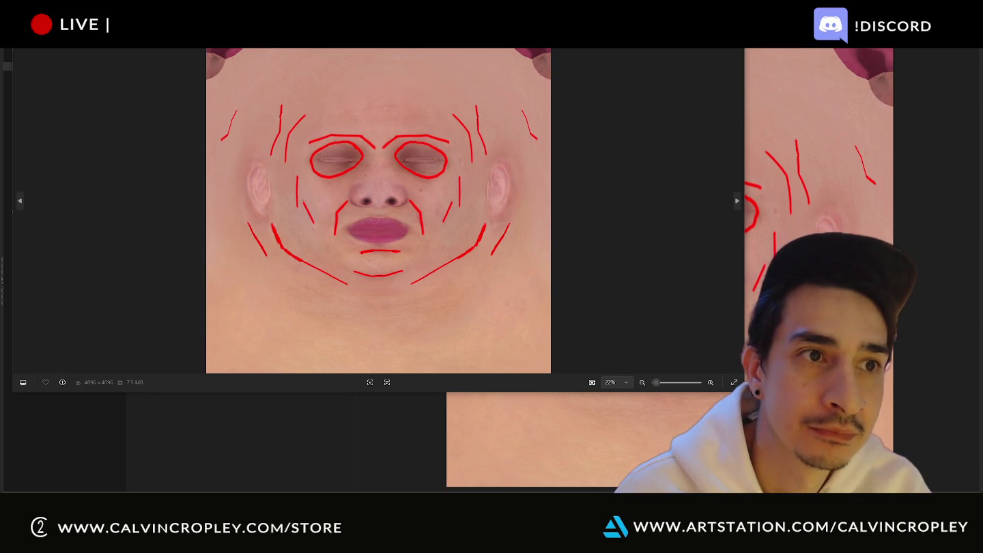
key(ctrl+r)
key(ctrl+r)
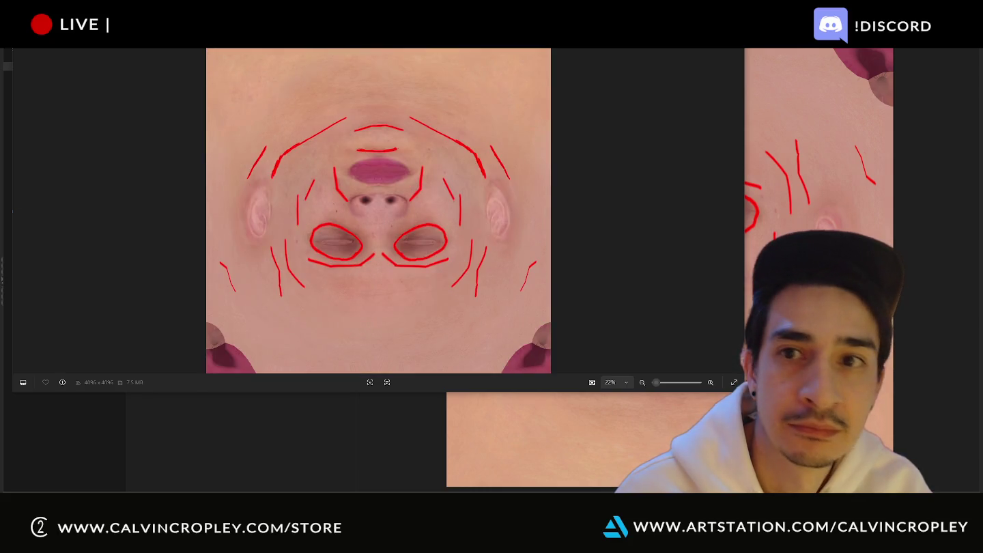
key(Escape)
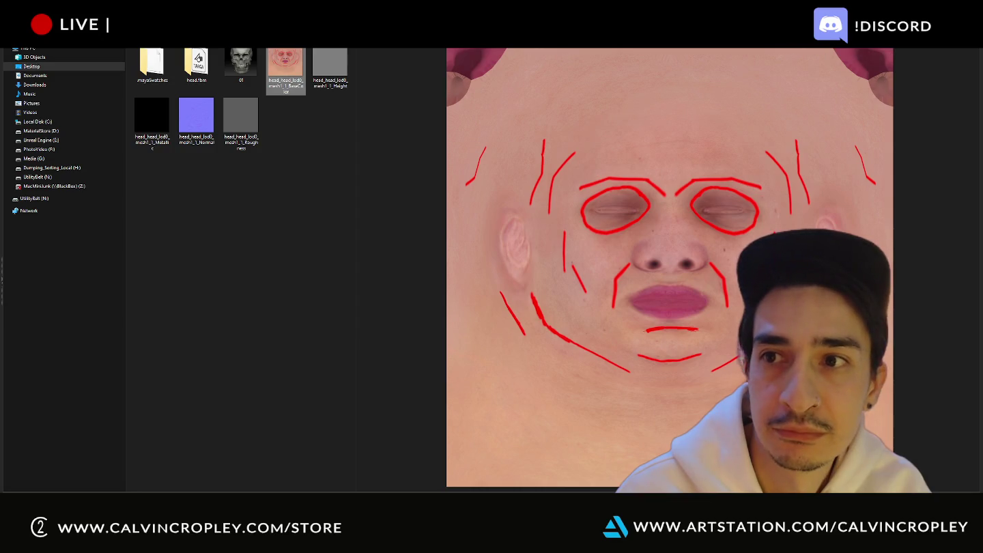
right_click(304, 80)
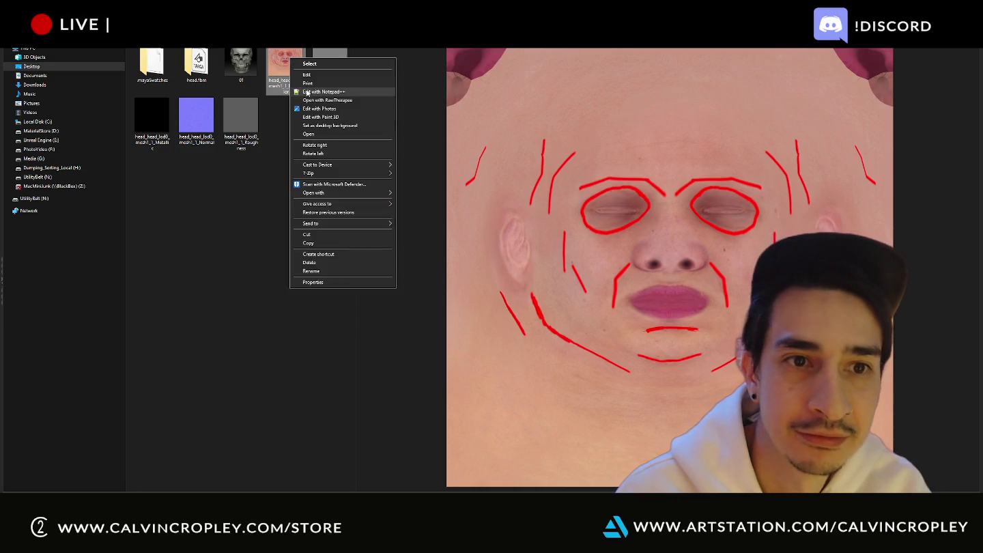
click(318, 76)
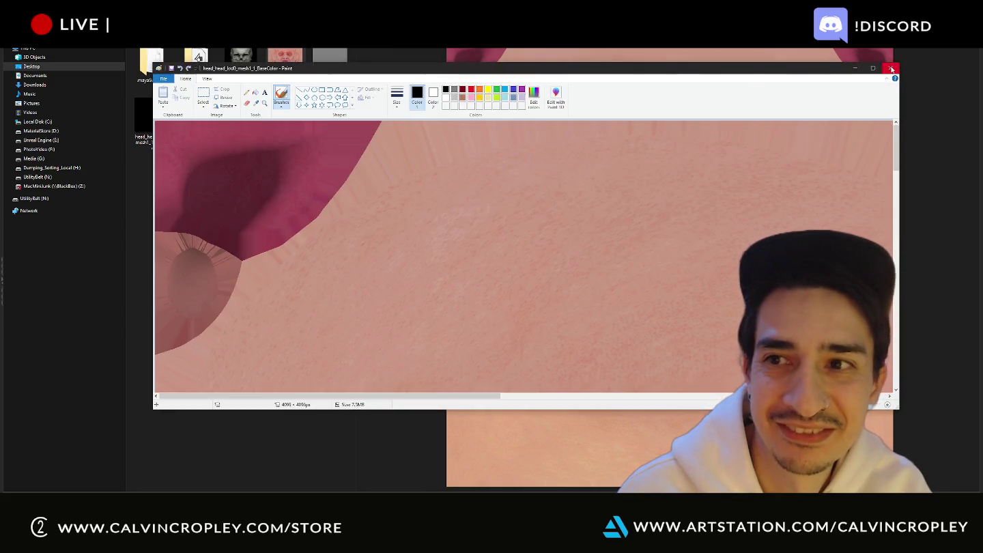
click(890, 70)
Step: Rotate the BaseColor texture 180° in Photos, save it, and return to ZBrush
right_click(287, 59)
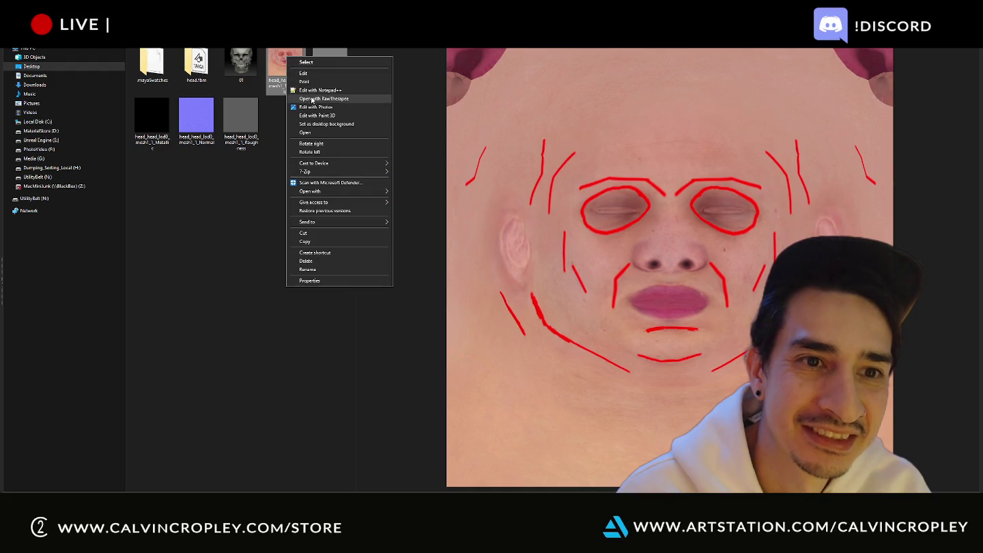
click(308, 133)
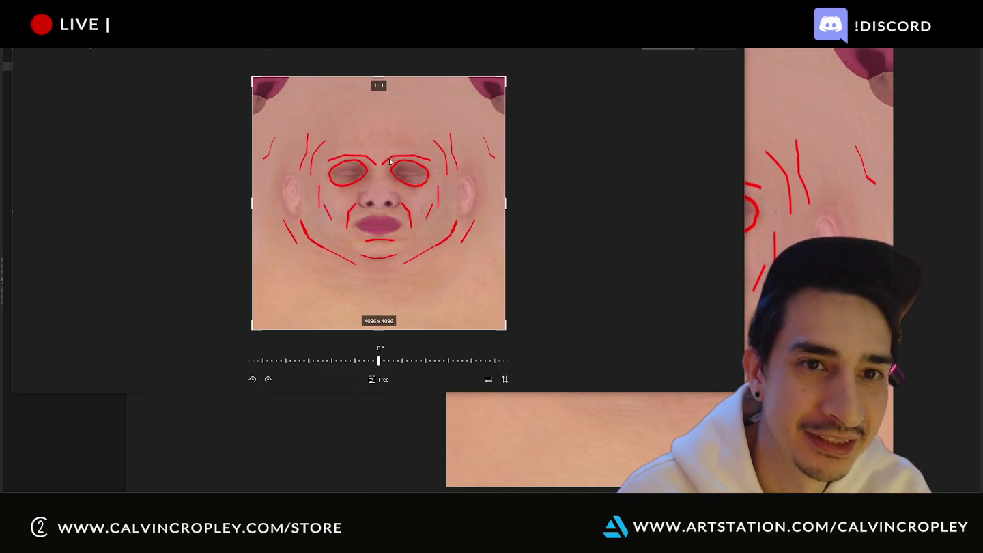
click(267, 379)
click(267, 379)
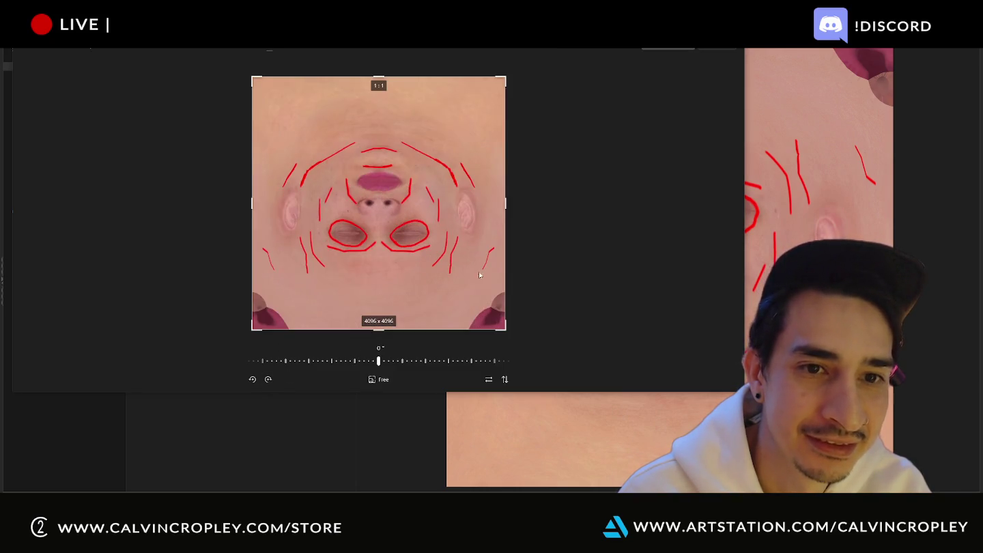
click(688, 49)
click(684, 59)
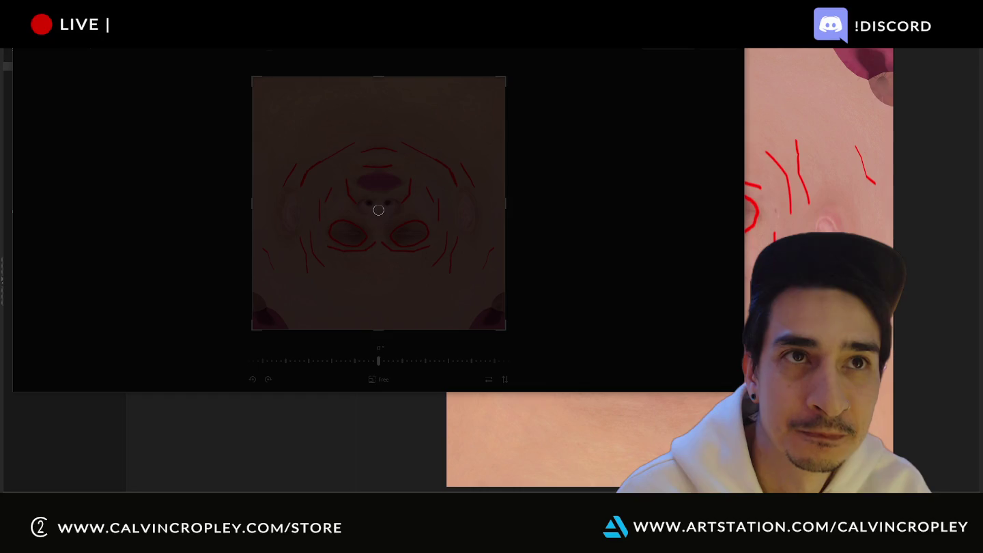
key(Escape)
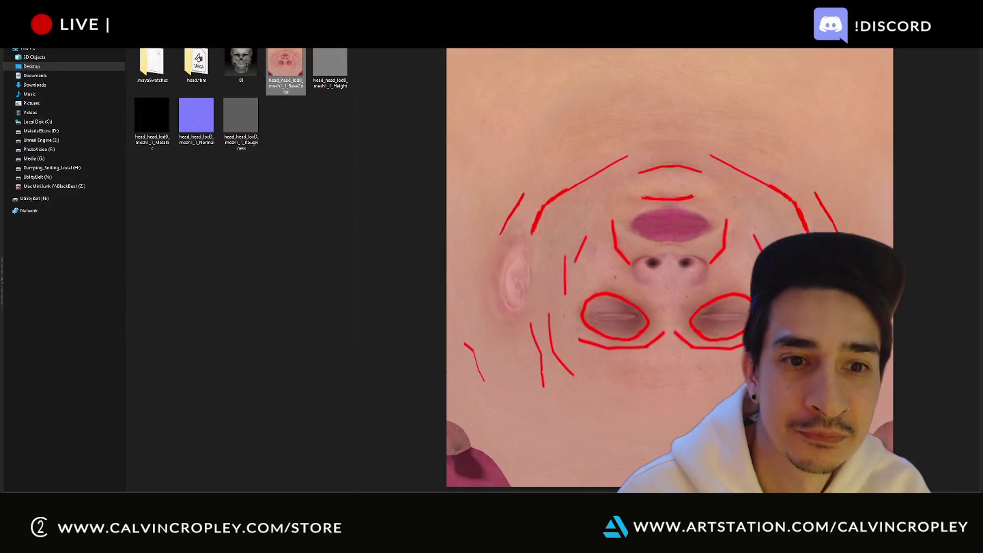
key(alt+Tab)
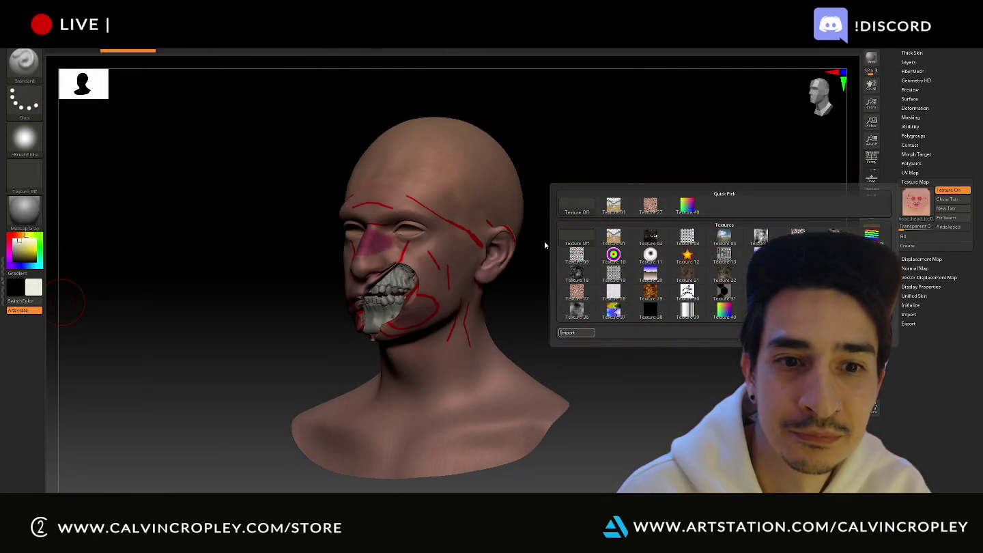
Step: Orbit the textured head to inspect it, then bring up the 3D brush library
mouse_move(630, 220)
mouse_down()
mouse_move(586, 224)
mouse_move(624, 202)
mouse_move(606, 222)
mouse_move(624, 234)
mouse_up()
mouse_move(611, 234)
mouse_down()
mouse_move(624, 232)
mouse_move(631, 204)
mouse_move(626, 230)
mouse_move(588, 263)
mouse_up()
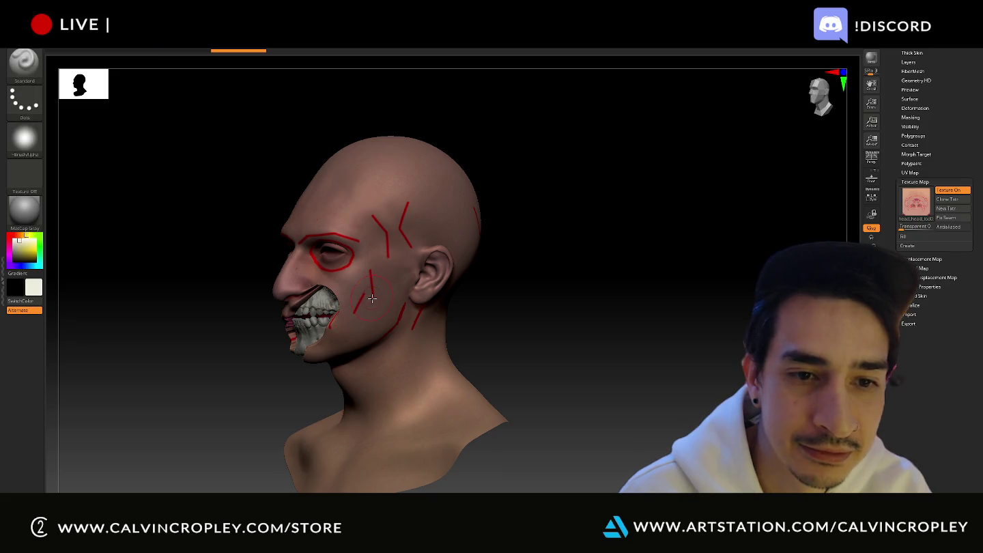
click(24, 63)
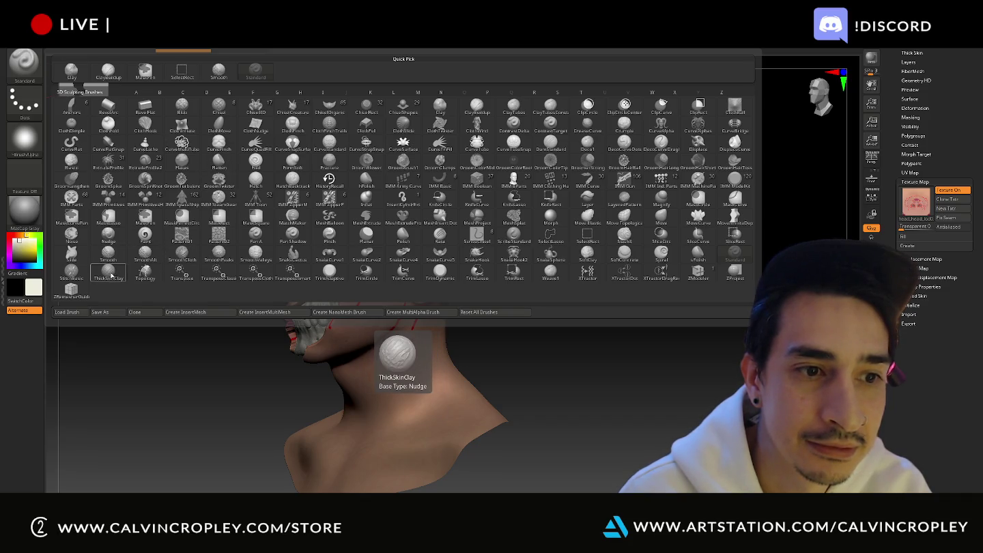
Step: Test a ThickSkinClay stroke on top of the skull and undo it
click(109, 273)
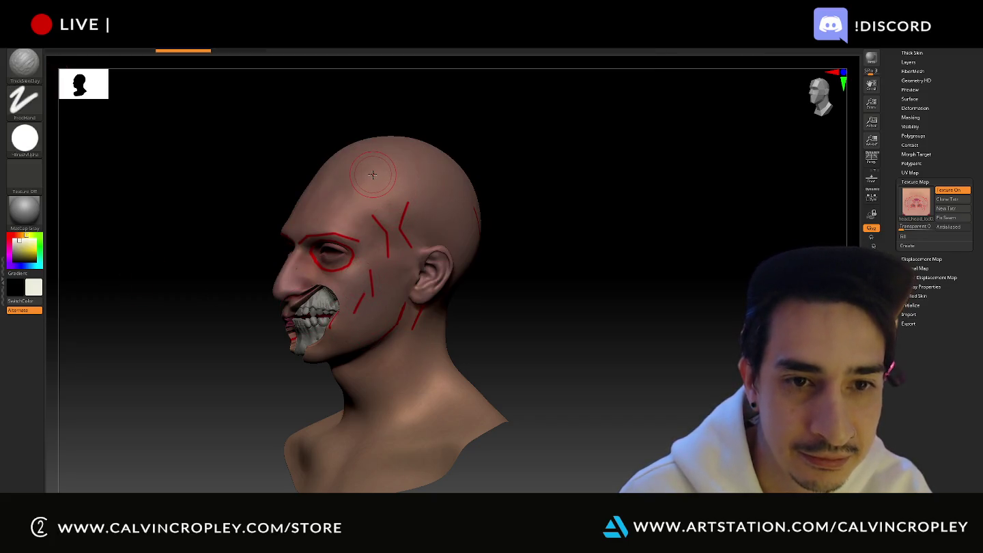
drag(365, 170, 404, 176)
key(ctrl+z)
key(b)
key(Escape)
click(31, 65)
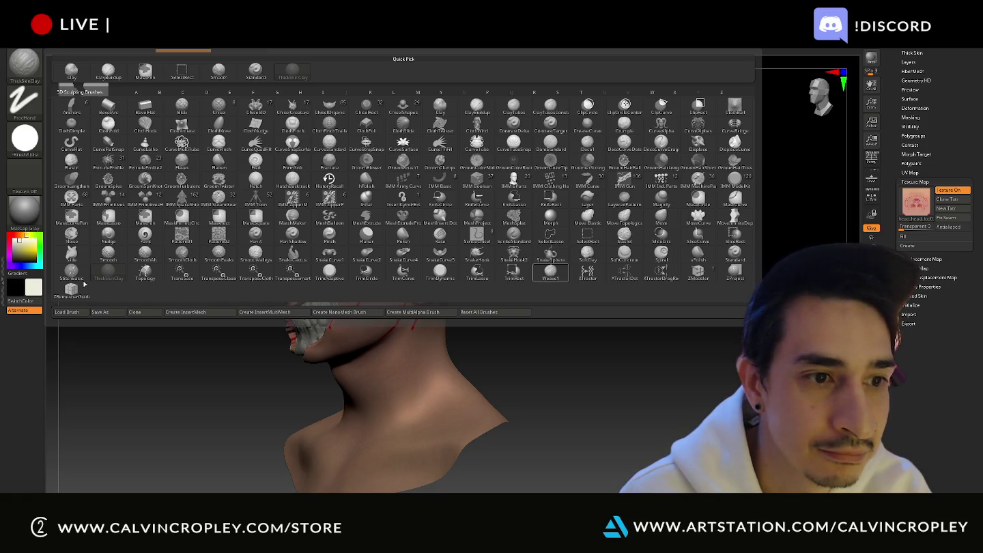
Step: Carve a woven-edged Weave1 patch across the side and rim of the skull
key(Return)
mouse_move(408, 213)
mouse_down()
mouse_move(415, 198)
mouse_move(426, 218)
mouse_up()
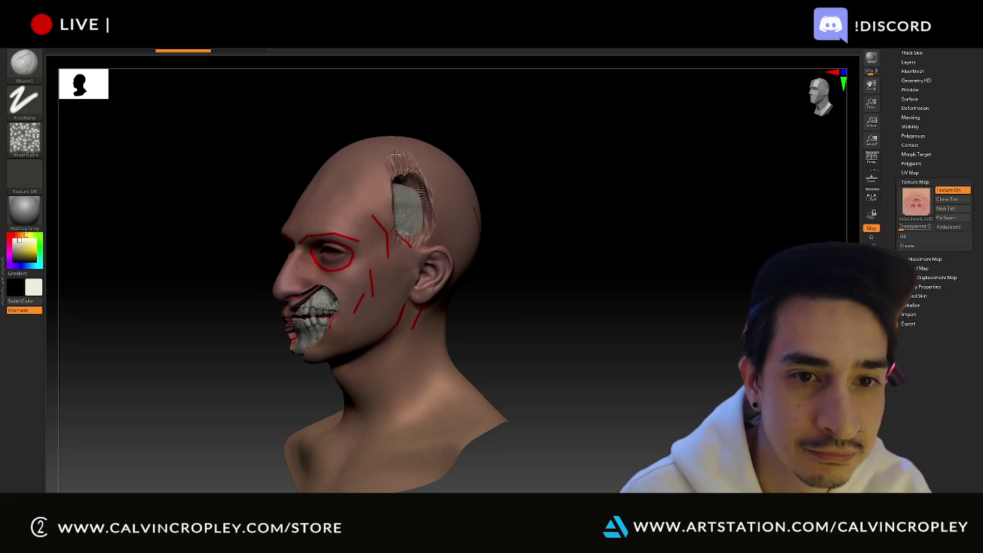
mouse_move(575, 232)
mouse_down()
mouse_move(615, 230)
mouse_move(583, 238)
mouse_move(596, 276)
mouse_move(579, 277)
mouse_up()
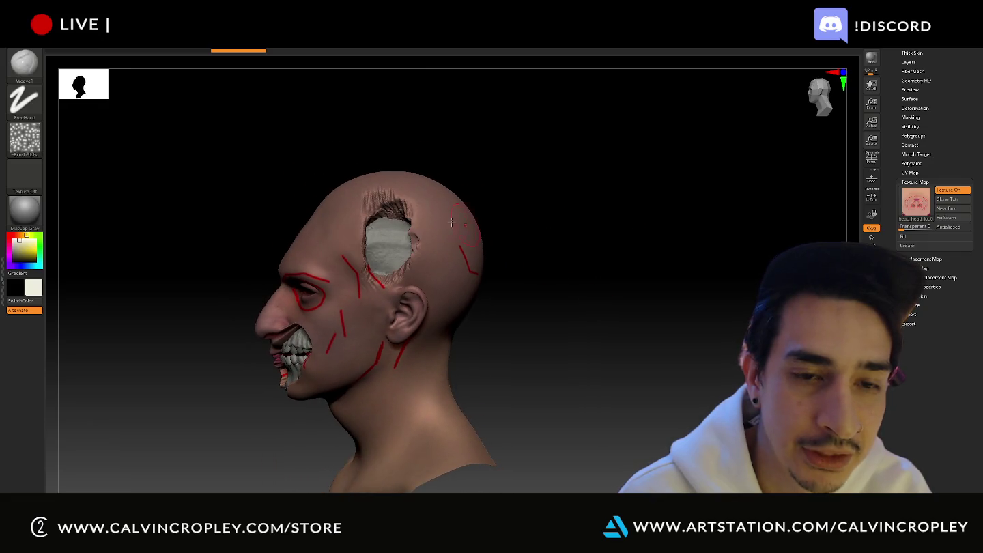
mouse_move(411, 247)
mouse_down()
mouse_move(452, 239)
mouse_move(474, 287)
mouse_move(468, 245)
mouse_up()
mouse_move(584, 237)
mouse_down()
mouse_move(607, 290)
mouse_move(669, 285)
mouse_up()
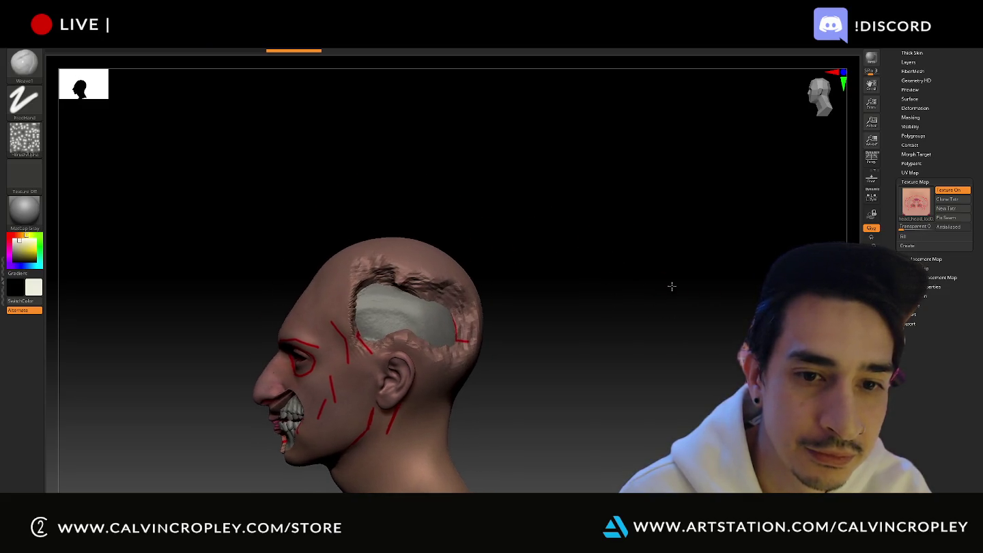
mouse_move(447, 291)
mouse_down()
mouse_move(463, 335)
mouse_move(456, 303)
mouse_move(468, 321)
mouse_move(464, 338)
mouse_move(438, 245)
mouse_move(421, 290)
mouse_up()
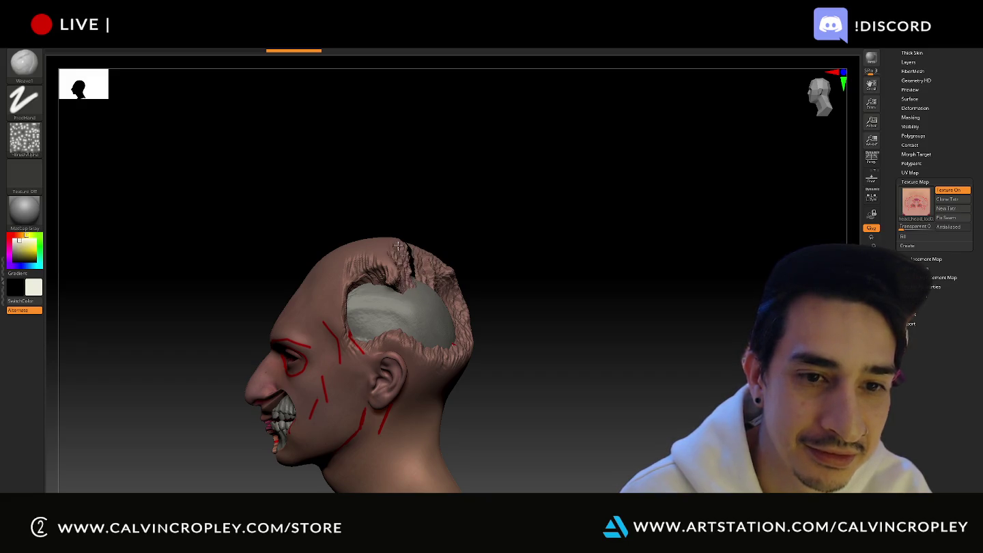
mouse_move(519, 219)
mouse_down()
mouse_move(585, 265)
mouse_move(553, 272)
mouse_move(603, 280)
mouse_move(630, 268)
mouse_move(630, 147)
mouse_up()
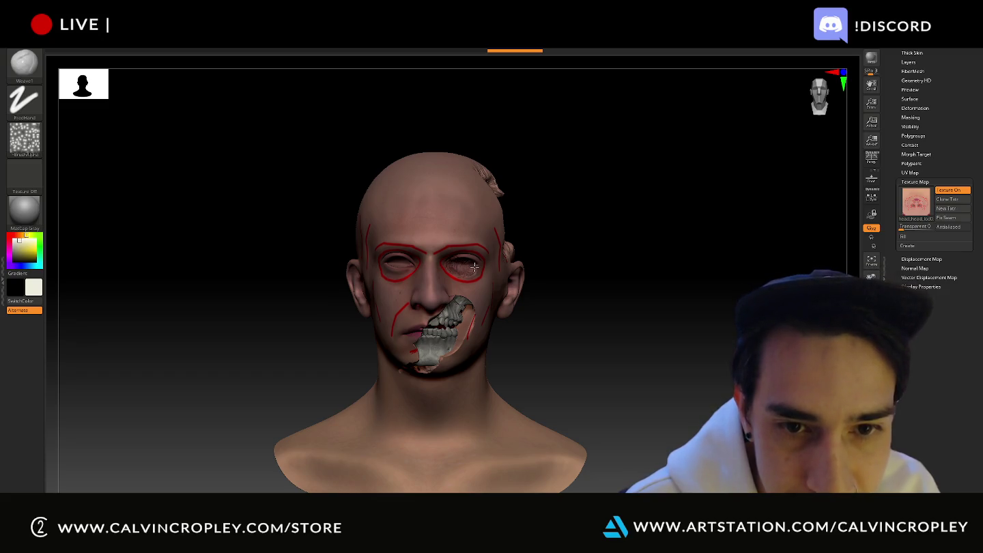
Step: Zoom in and carve the eye socket above the jaw with ClayBuildup
mouse_move(474, 267)
ctrl+right_down()
mouse_move(700, 262)
mouse_move(490, 271)
ctrl+right_up()
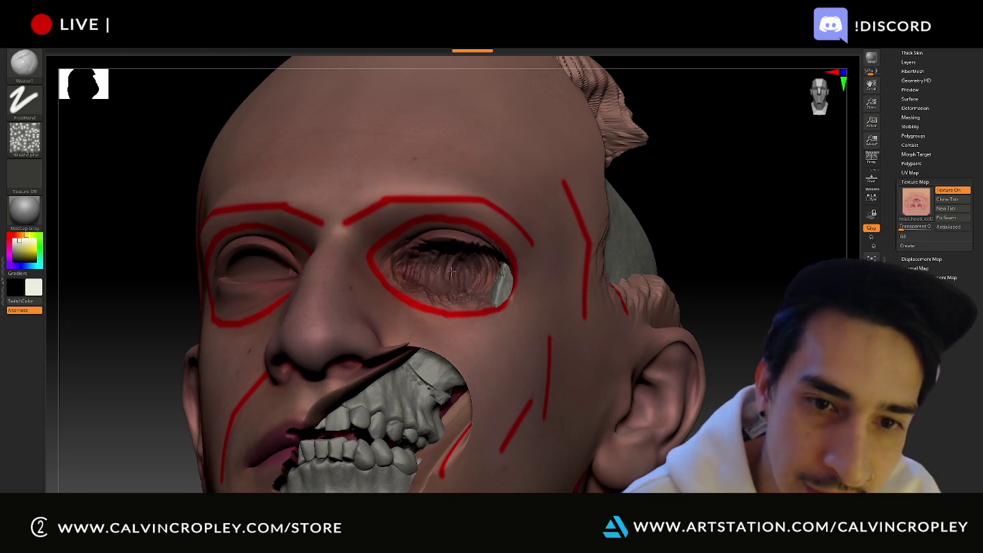
drag(469, 230, 474, 271)
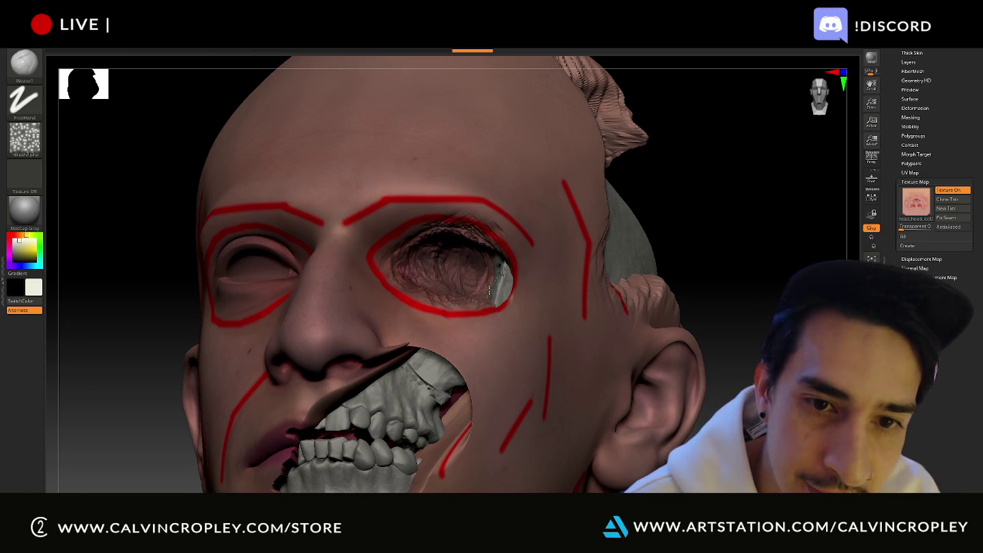
key(b)
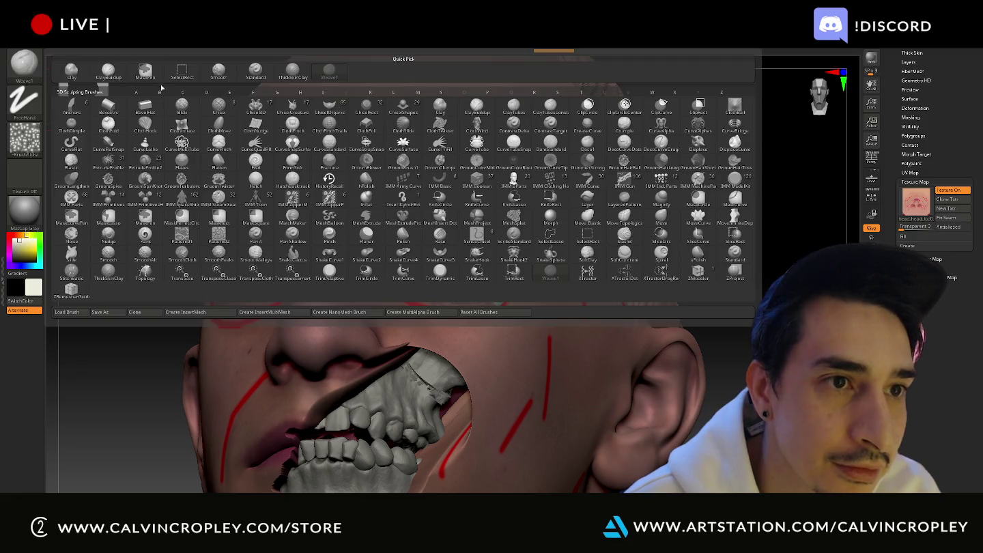
key(c)
key(b)
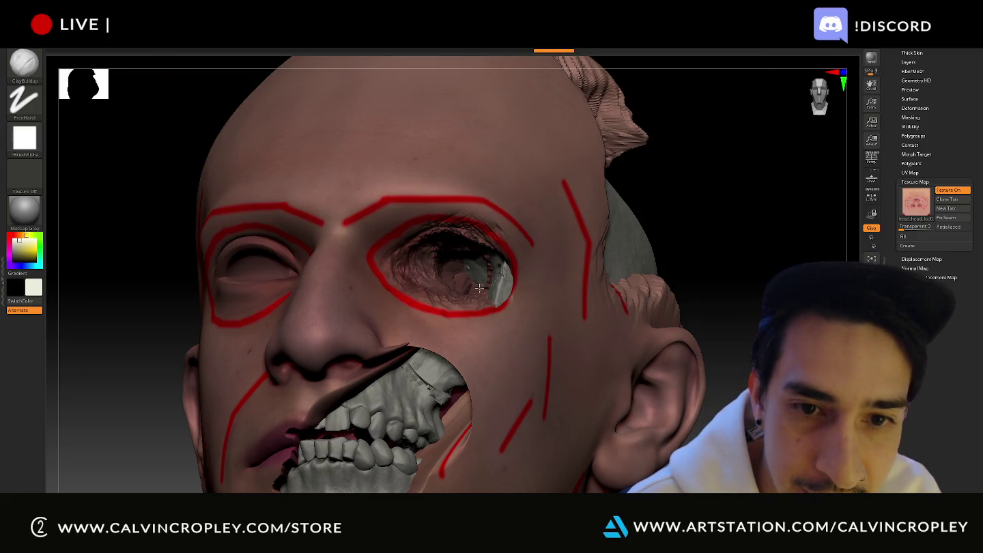
drag(475, 297, 464, 304)
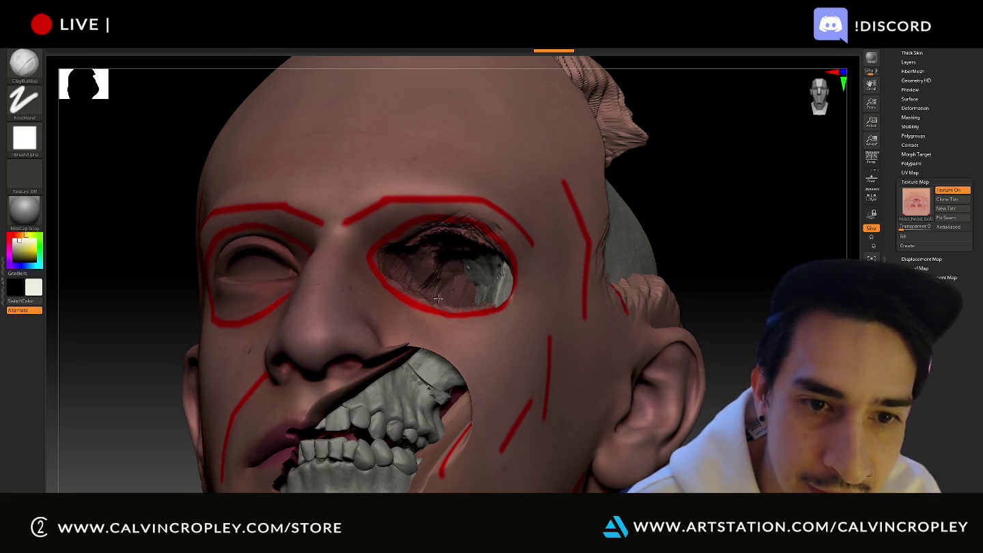
mouse_move(478, 268)
mouse_down()
mouse_move(422, 269)
mouse_move(436, 262)
mouse_up()
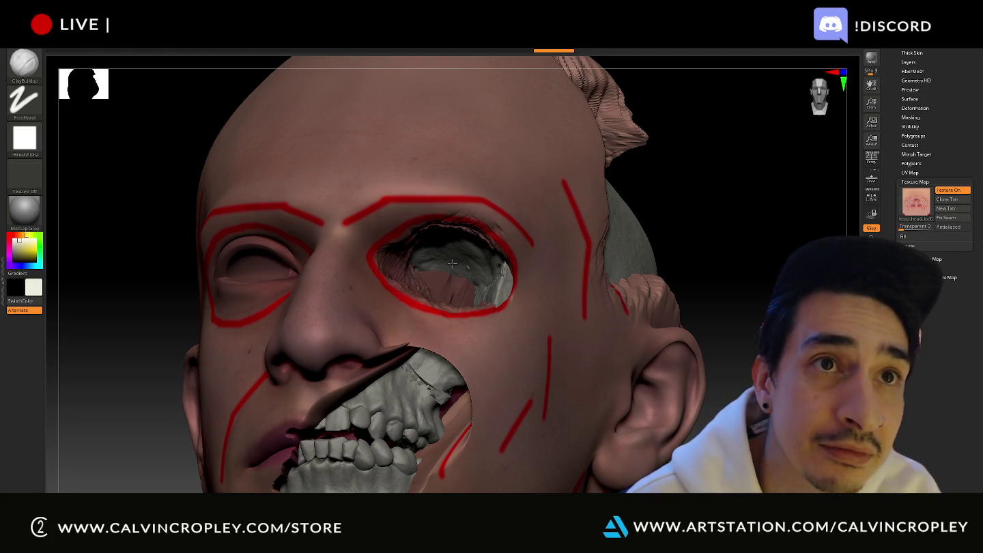
Step: Orbit around the head and Shift-smooth the inside of the eye socket
drag(729, 218, 761, 235)
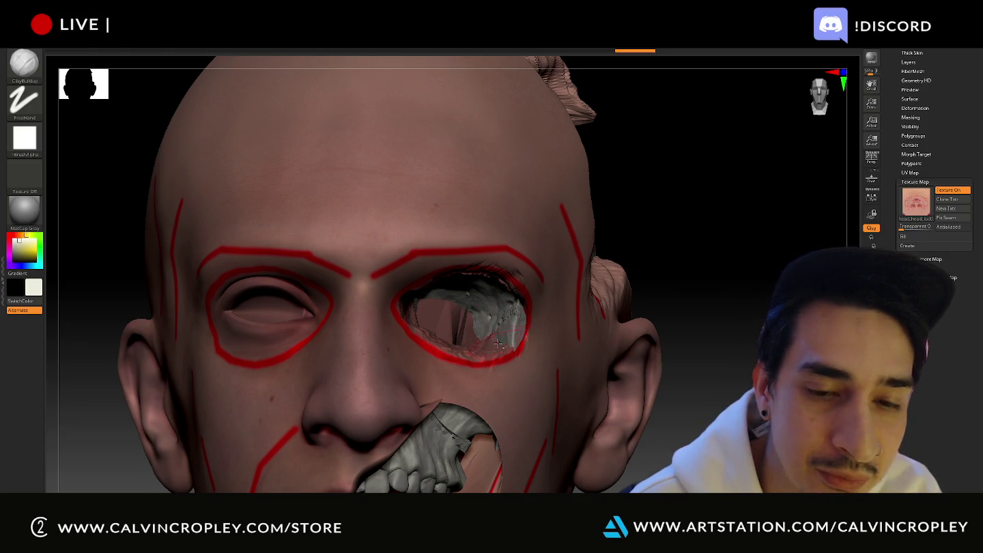
drag(652, 267, 635, 274)
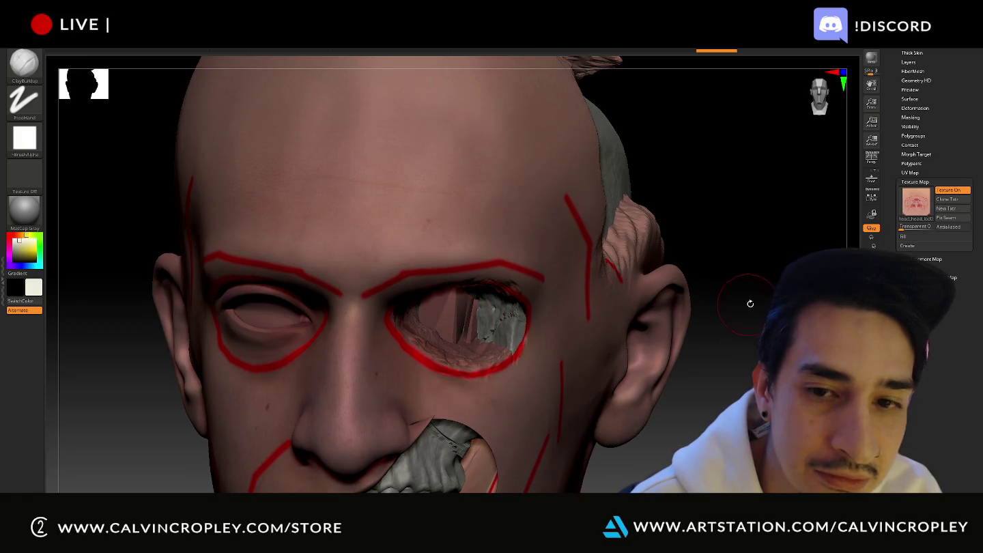
drag(749, 303, 487, 297)
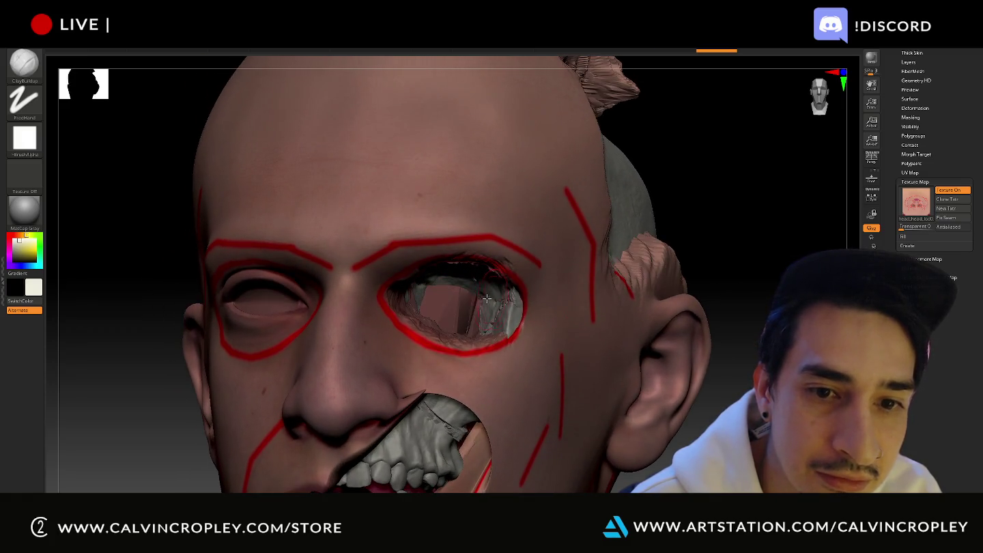
key(shift)
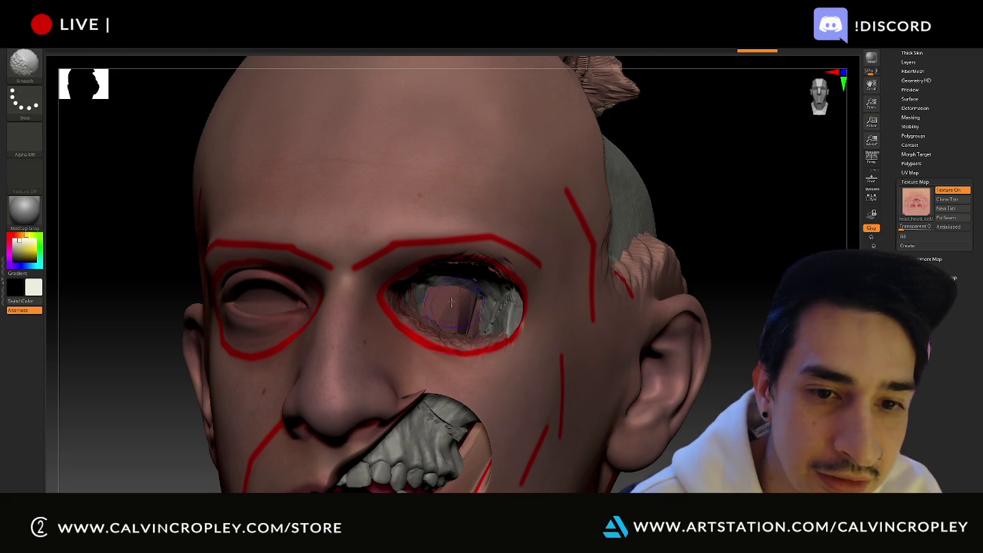
drag(418, 310, 464, 318)
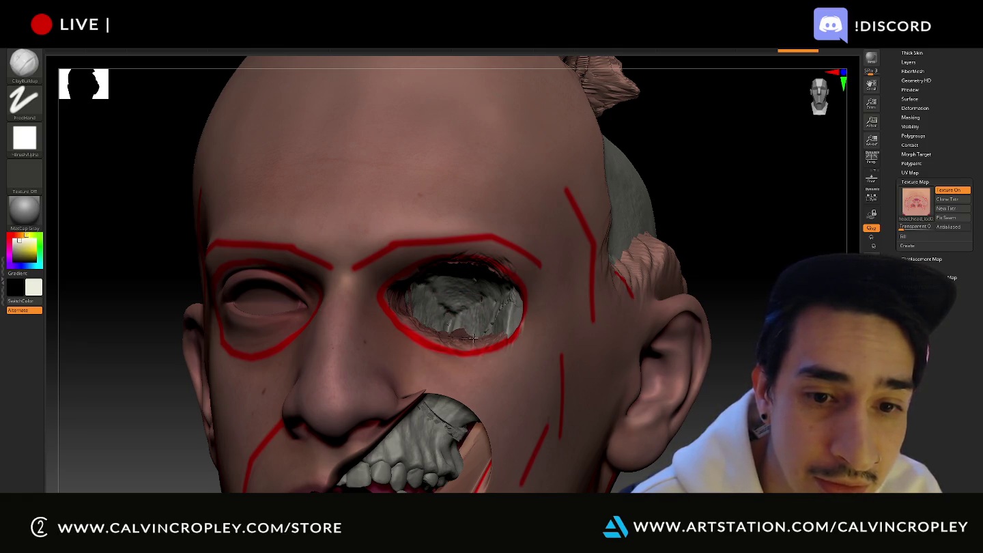
drag(470, 339, 416, 320)
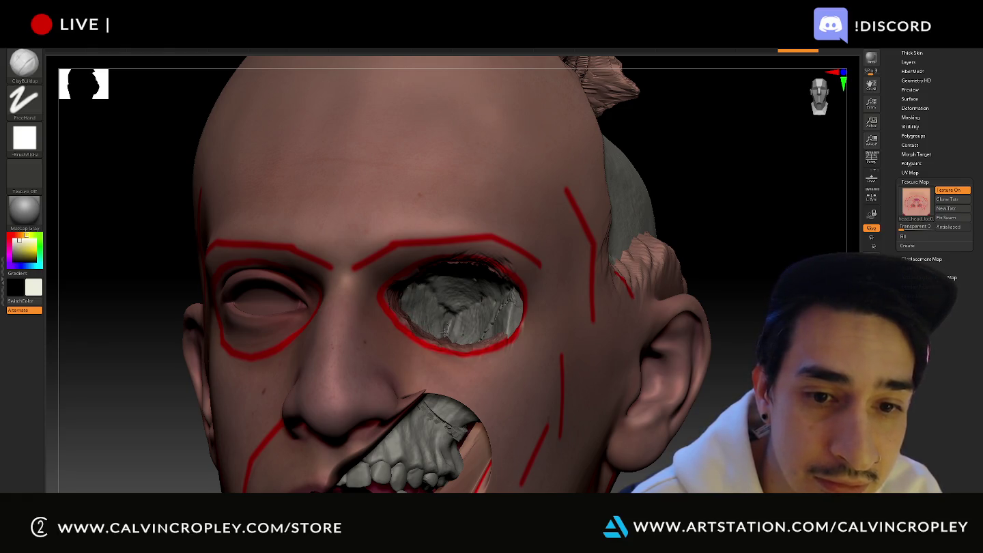
mouse_move(686, 241)
mouse_down()
mouse_move(718, 211)
mouse_move(716, 191)
mouse_move(733, 197)
mouse_move(554, 273)
mouse_up()
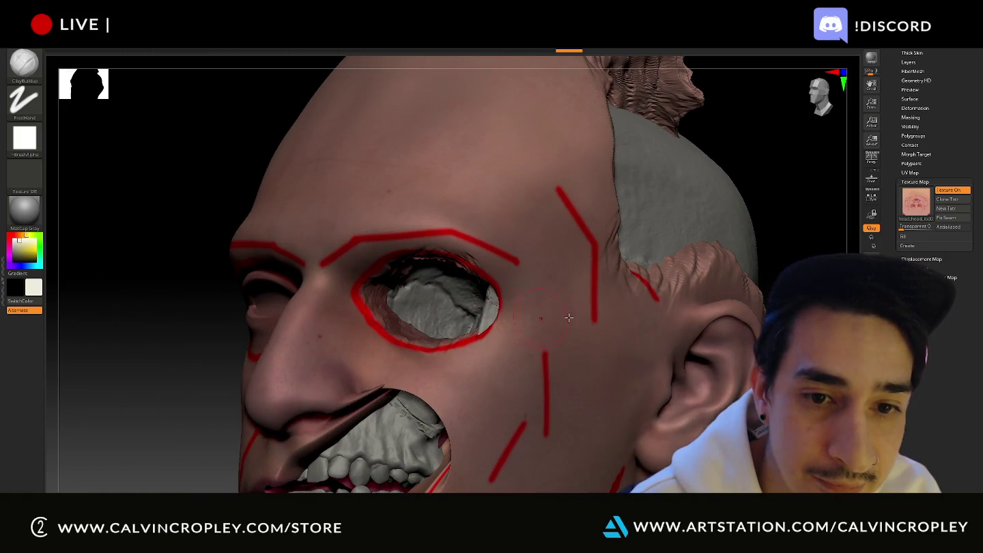
drag(174, 314, 287, 321)
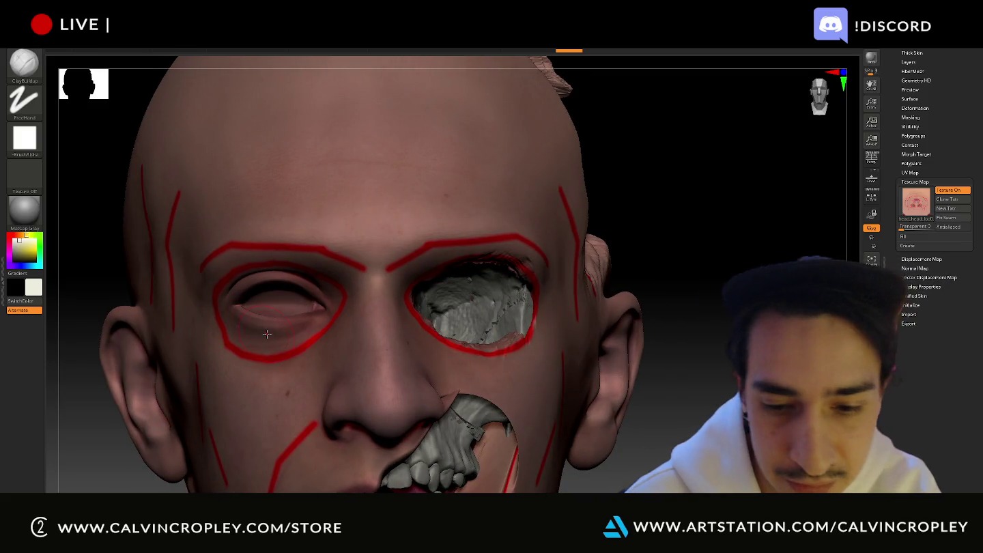
scroll(445, 352, down, 3)
drag(445, 352, 586, 338)
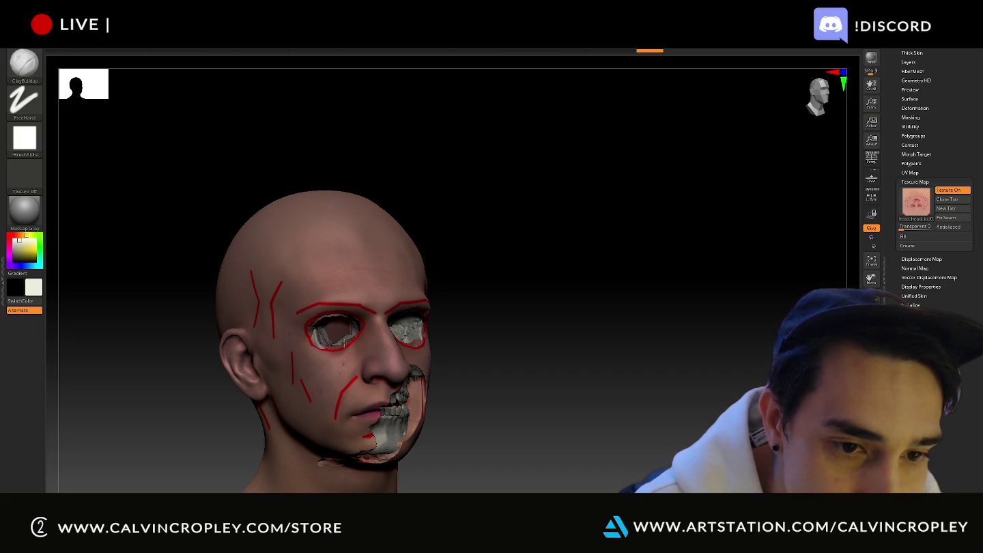
Step: Orbit the head to check both hollowed eye sockets from the front, side and back
drag(488, 322, 333, 306)
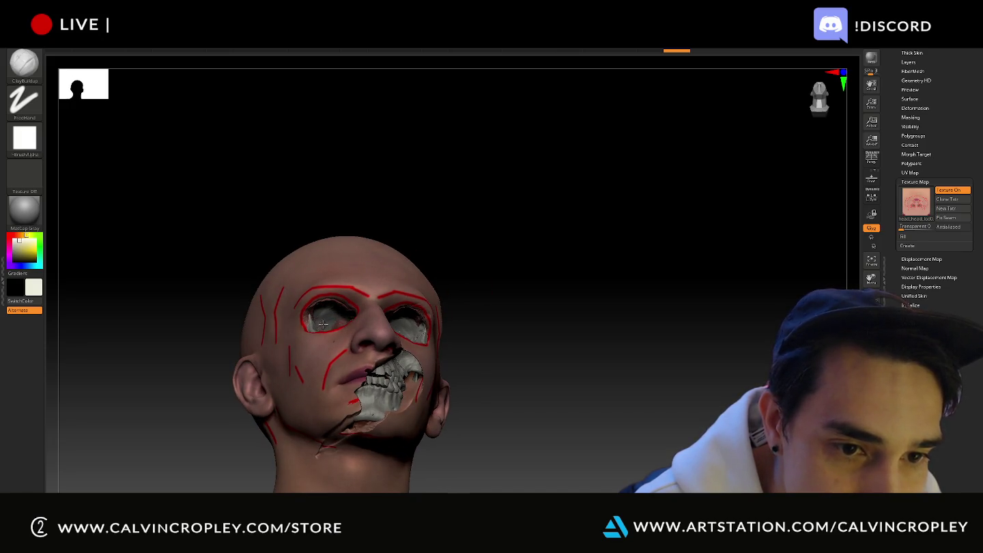
mouse_move(480, 301)
mouse_down()
mouse_move(495, 325)
mouse_move(351, 333)
mouse_up()
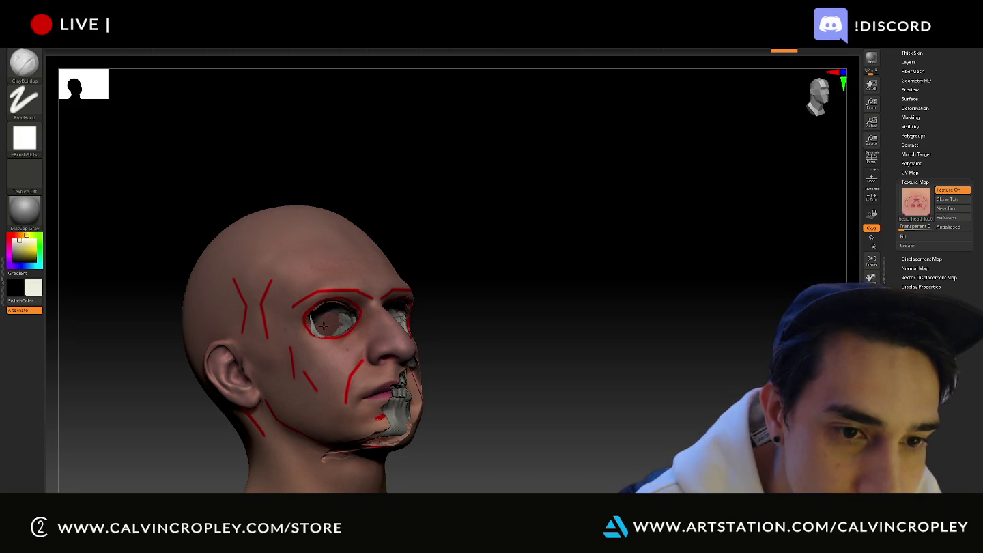
mouse_move(546, 296)
mouse_down()
mouse_move(472, 302)
mouse_move(517, 303)
mouse_move(534, 287)
mouse_move(527, 337)
mouse_move(616, 336)
mouse_move(587, 356)
mouse_move(561, 353)
mouse_move(586, 359)
mouse_up()
Step: Switch to the Miro Ideas and Concepts board and zoom out over the references
key(alt+Tab)
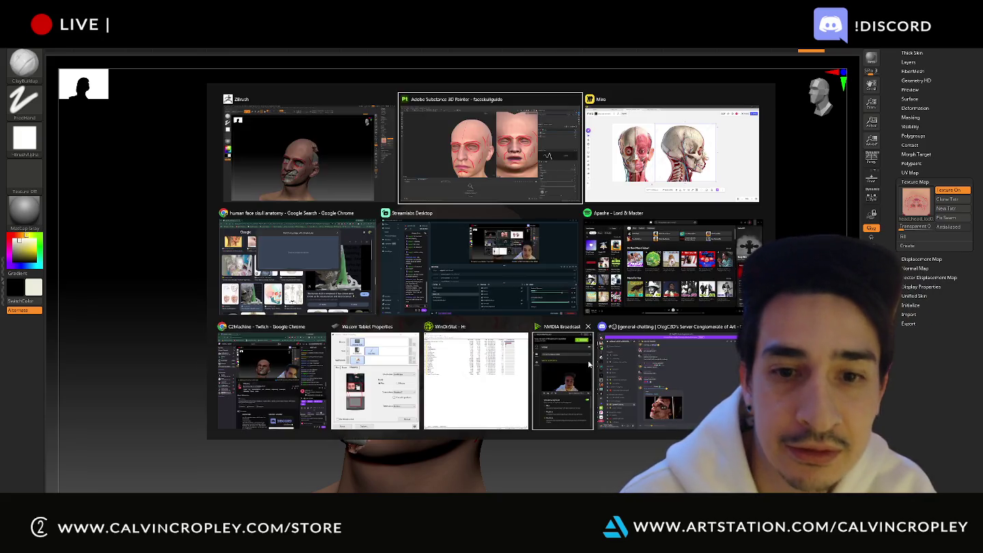
key(alt+Tab)
scroll(573, 328, down, 3)
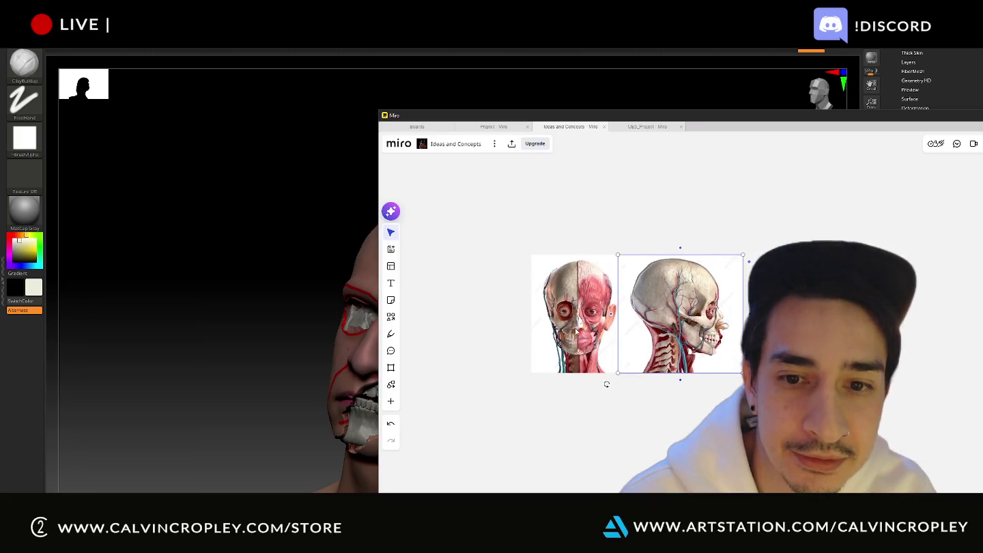
scroll(572, 327, down, 3)
scroll(572, 328, up, 2)
scroll(581, 307, up, 2)
scroll(600, 260, up, 2)
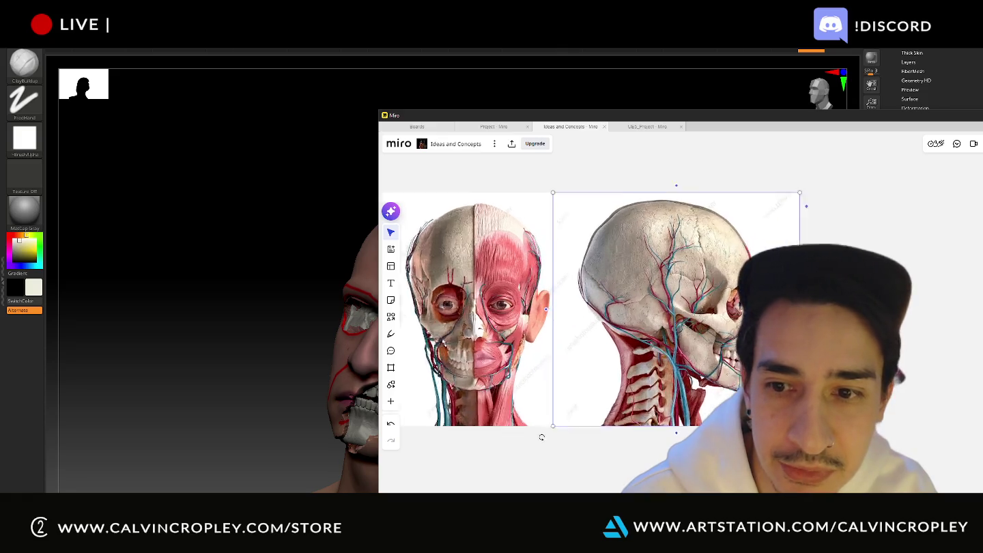
scroll(622, 202, up, 2)
scroll(539, 270, down, 3)
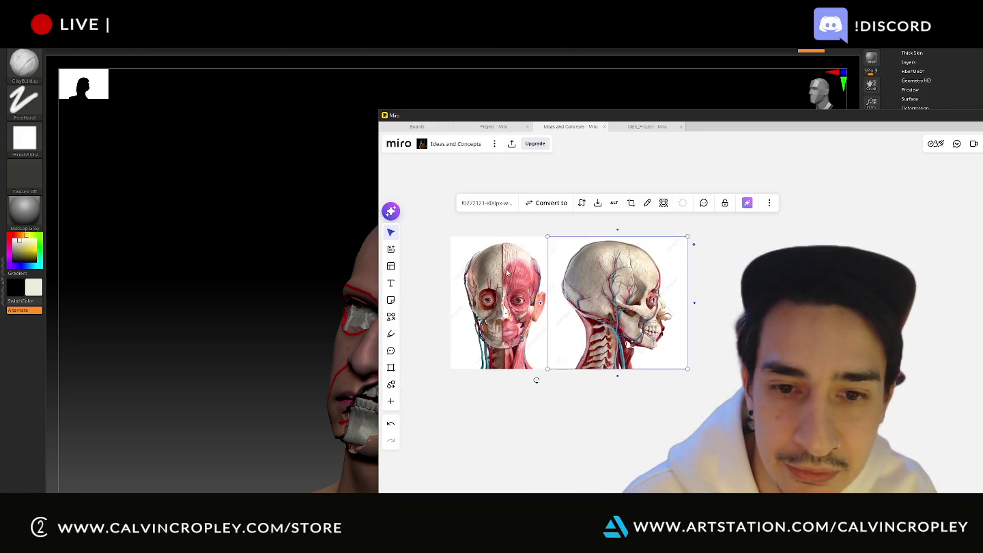
scroll(573, 274, down, 3)
scroll(622, 300, down, 3)
scroll(669, 328, down, 2)
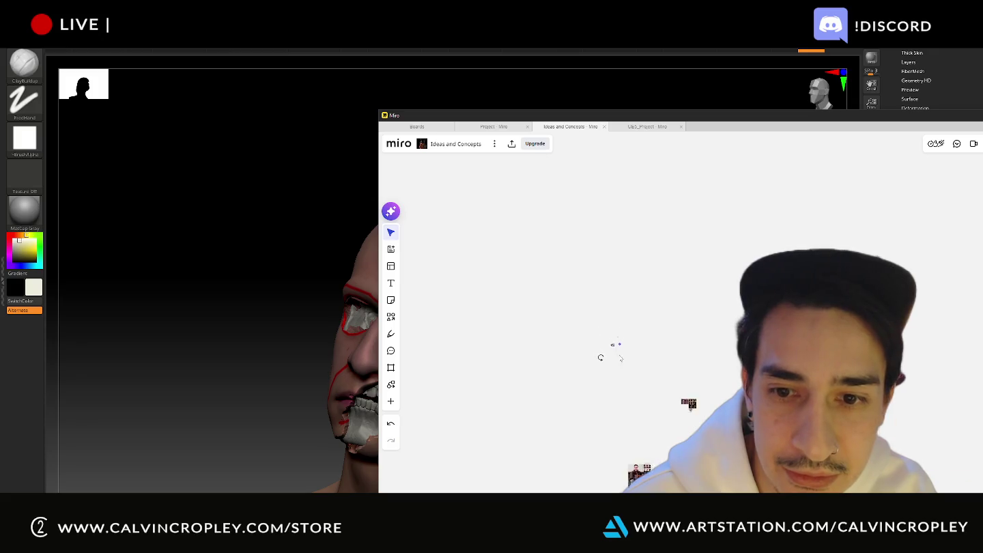
scroll(717, 352, up, 3)
scroll(718, 353, up, 1)
scroll(683, 327, up, 3)
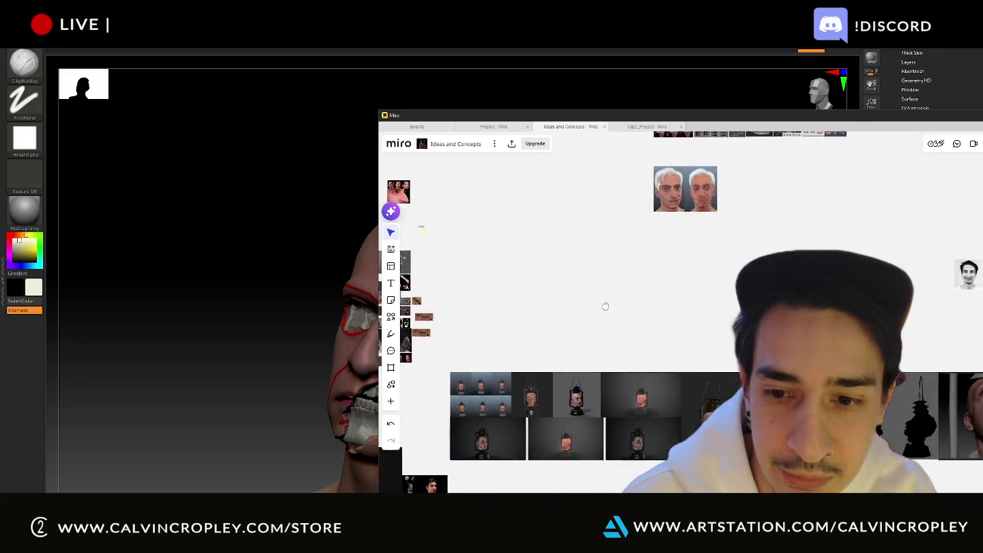
scroll(682, 328, up, 2)
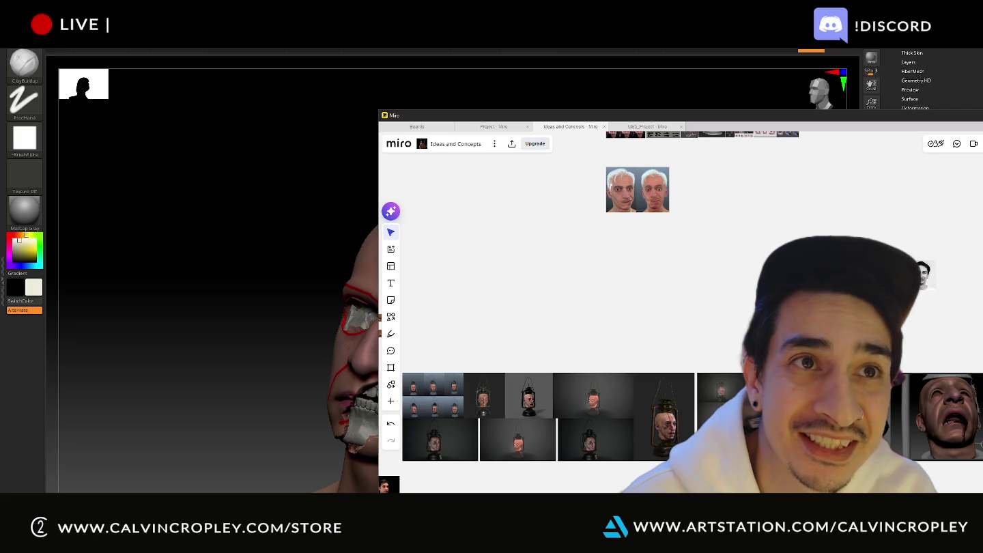
Step: Pan to the lantern renders and zoom through the surrounding reference images
drag(762, 303, 655, 288)
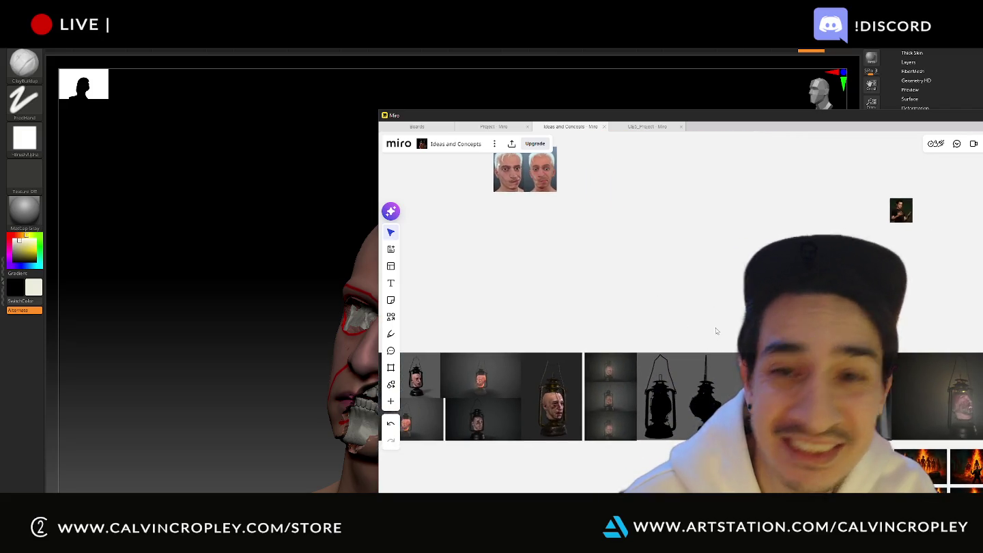
scroll(717, 334, down, 5)
click(708, 245)
scroll(707, 244, up, 3)
scroll(700, 252, up, 2)
scroll(686, 266, up, 2)
scroll(676, 275, up, 2)
scroll(675, 272, up, 3)
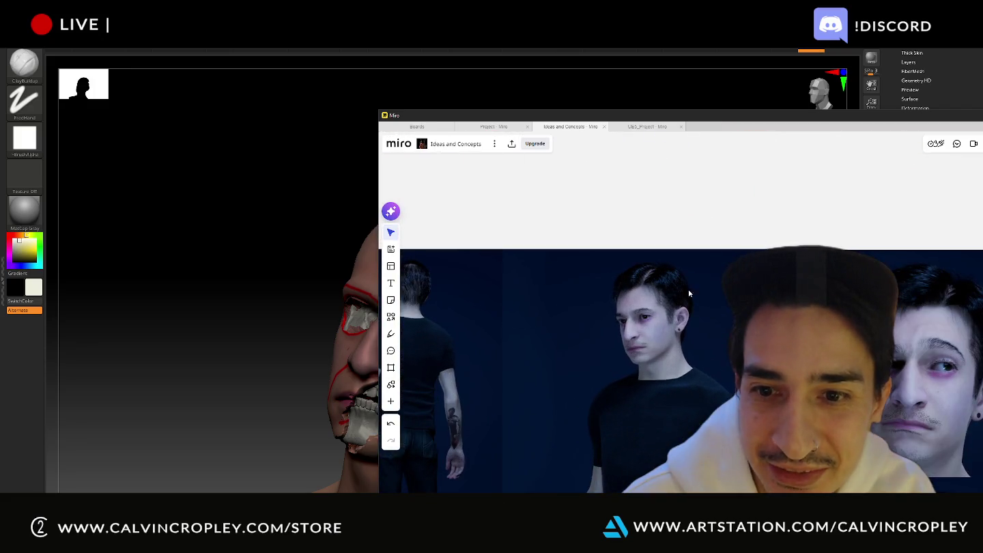
scroll(709, 344, up, 2)
scroll(709, 345, down, 1)
scroll(662, 302, down, 2)
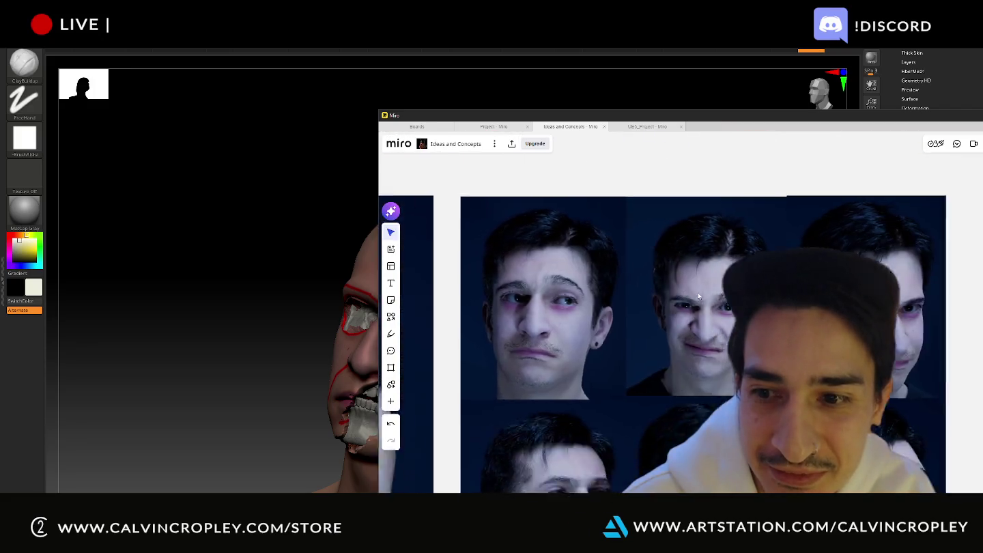
scroll(663, 302, down, 2)
scroll(662, 302, down, 1)
scroll(662, 303, left, 2)
scroll(663, 302, left, 2)
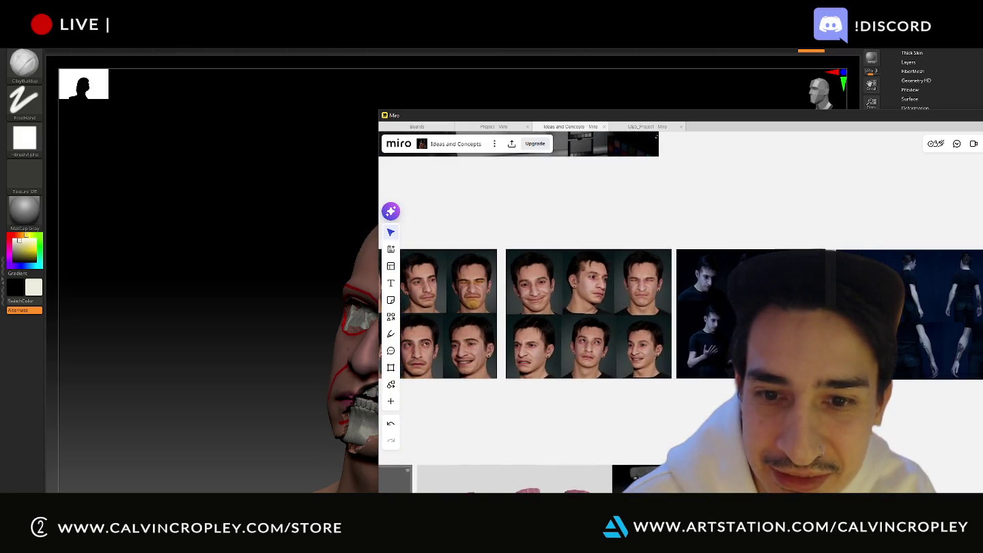
scroll(663, 302, down, 2)
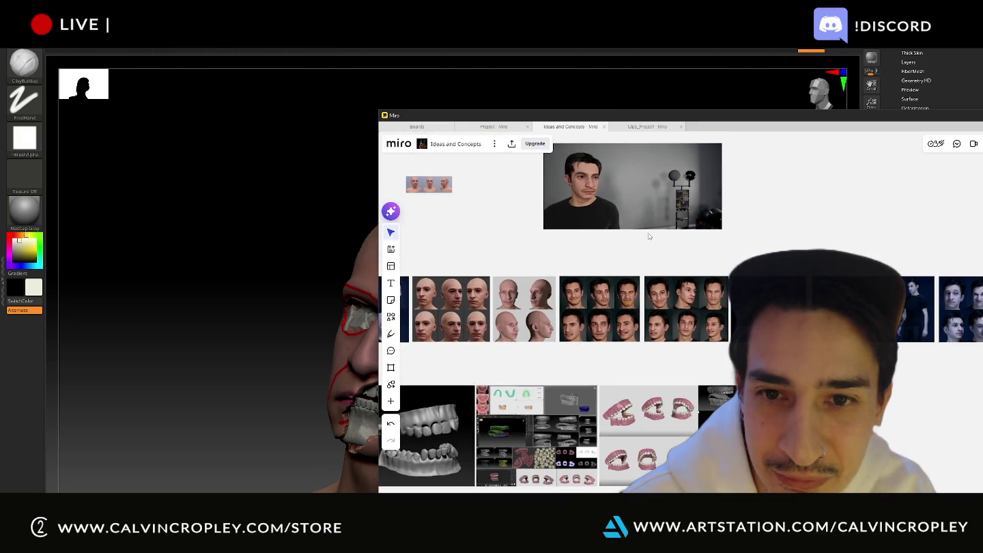
scroll(615, 201, down, 2)
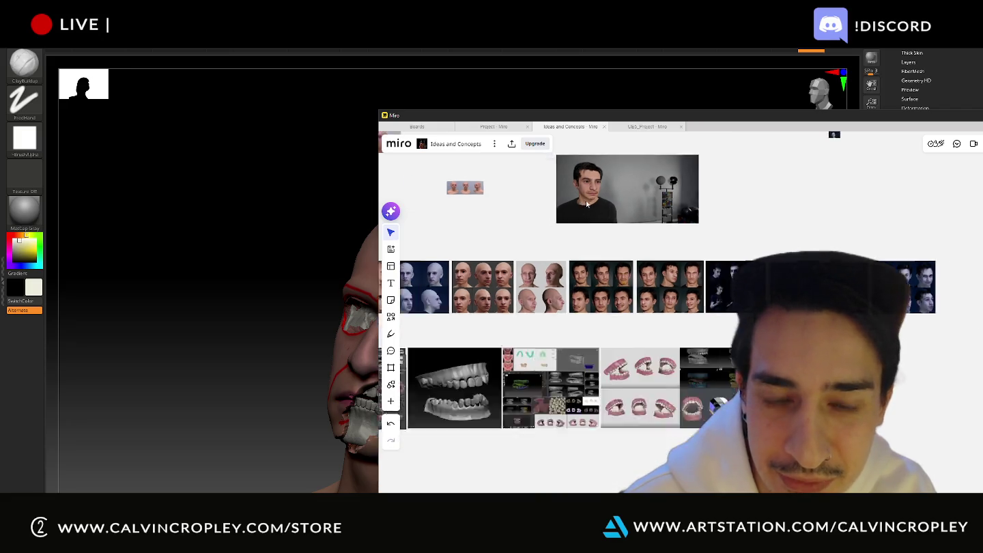
scroll(591, 206, down, 2)
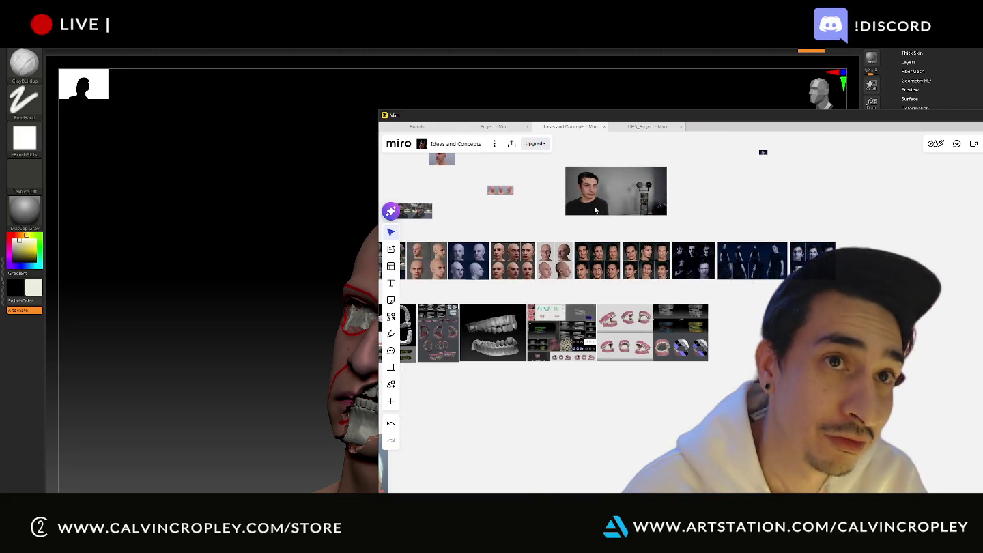
scroll(619, 230, up, 2)
scroll(619, 229, up, 2)
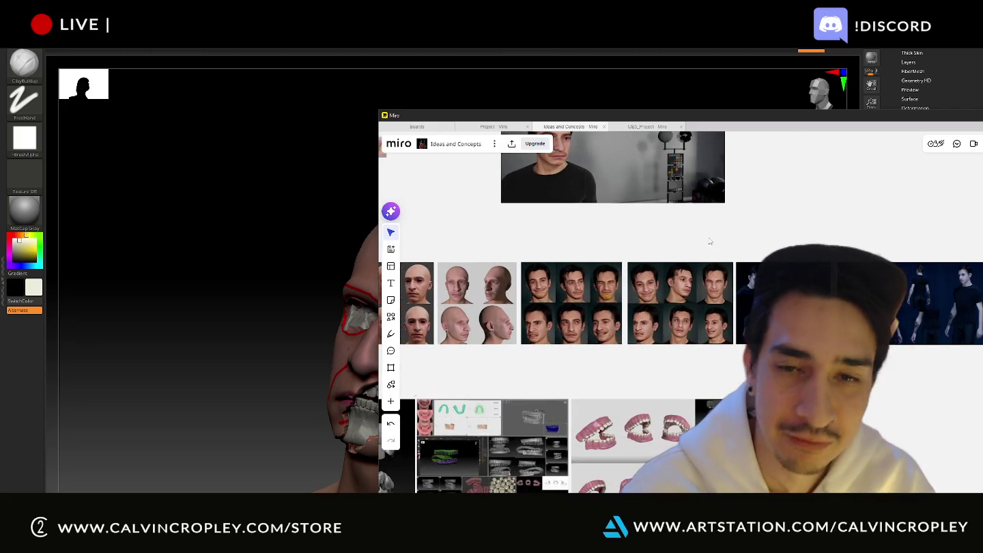
scroll(636, 248, down, 1)
scroll(592, 207, down, 1)
scroll(592, 205, down, 1)
scroll(592, 205, up, 2)
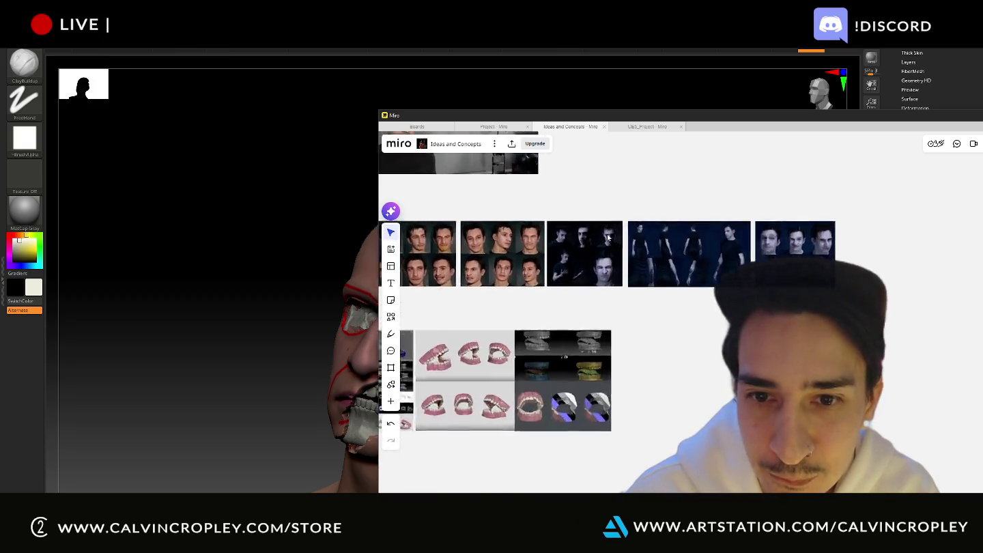
scroll(610, 241, up, 3)
scroll(610, 240, down, 1)
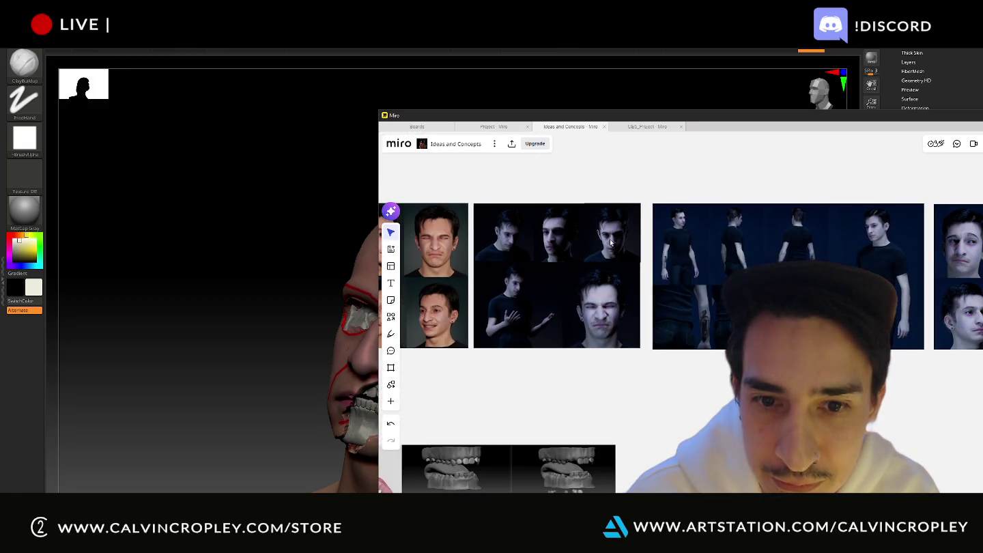
scroll(611, 243, down, 1)
scroll(611, 243, down, 2)
scroll(611, 246, down, 1)
scroll(611, 247, down, 2)
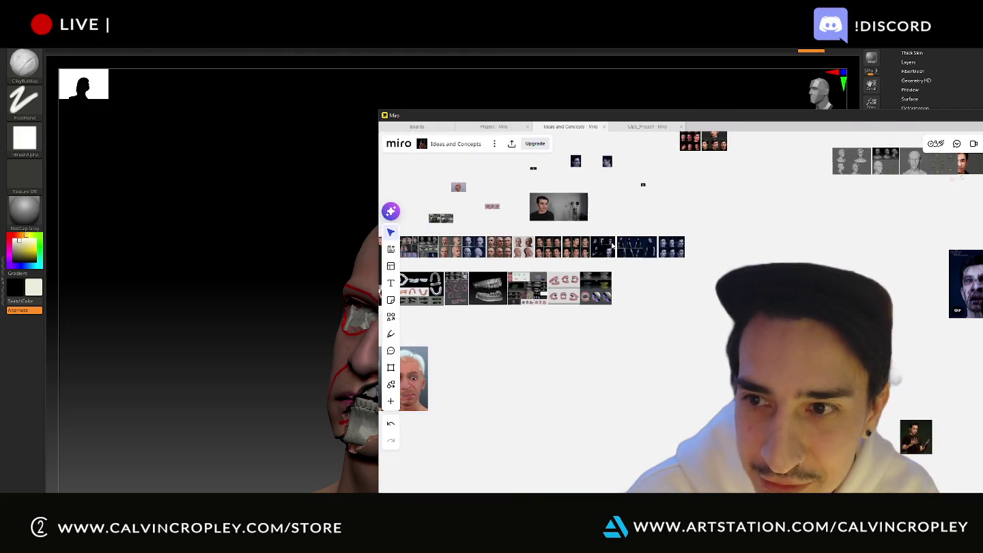
scroll(635, 232, down, 1)
scroll(640, 231, left, 3)
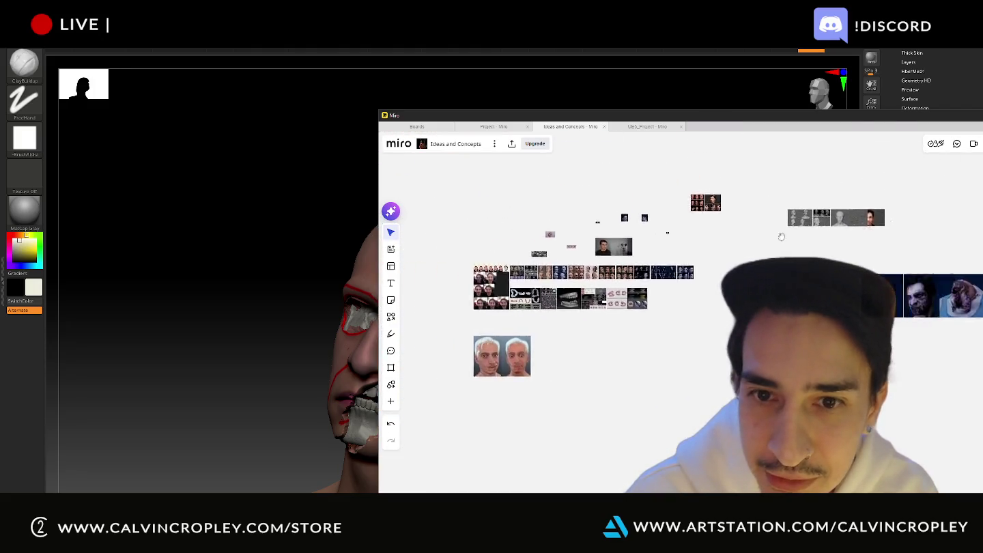
scroll(738, 243, left, 2)
scroll(638, 265, up, 2)
scroll(655, 263, up, 2)
scroll(750, 249, up, 1)
Step: Browse the head, teeth, facial-expression and full-body character reference photos
middle_drag(802, 243, 660, 228)
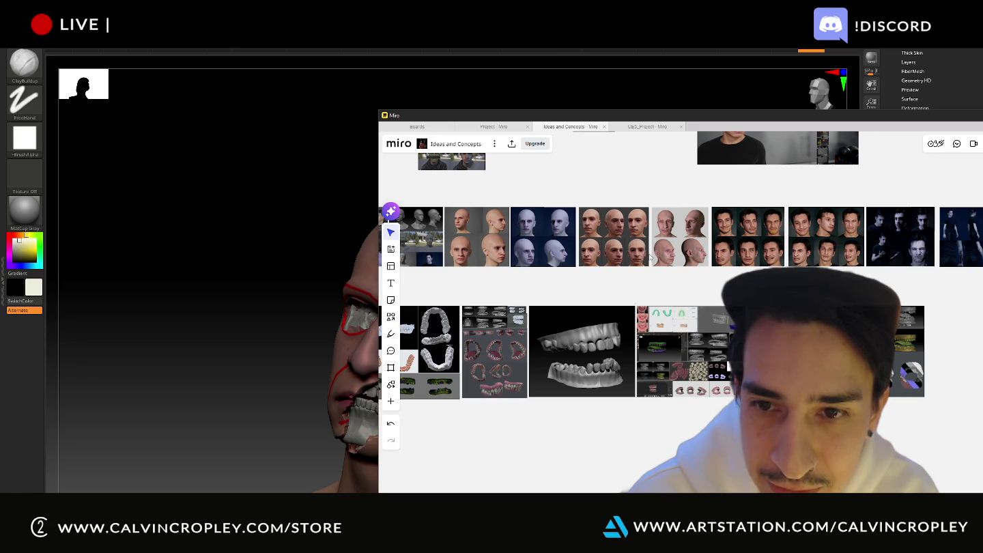
scroll(652, 258, up, 2)
middle_drag(653, 260, 414, 272)
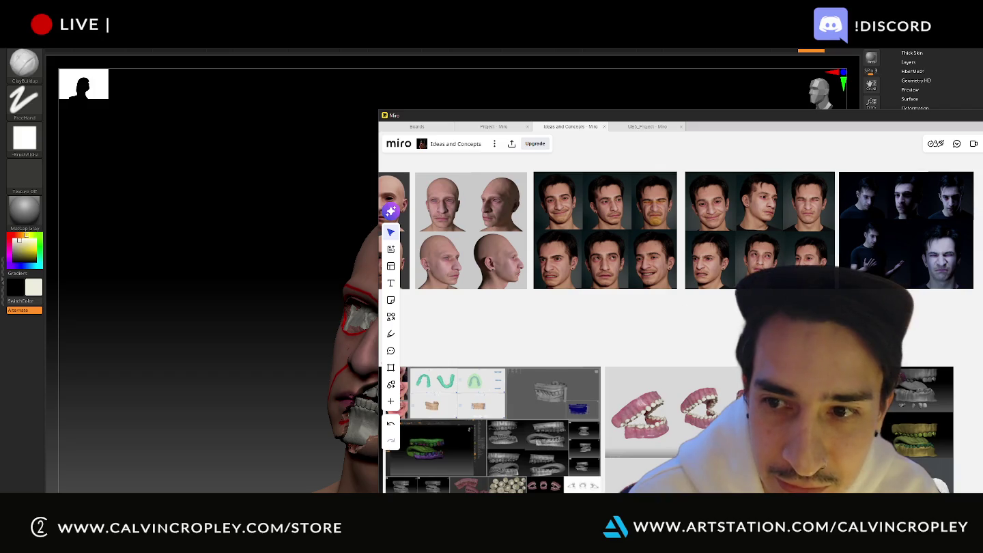
scroll(789, 238, down, 1)
scroll(790, 238, down, 2)
scroll(789, 238, down, 2)
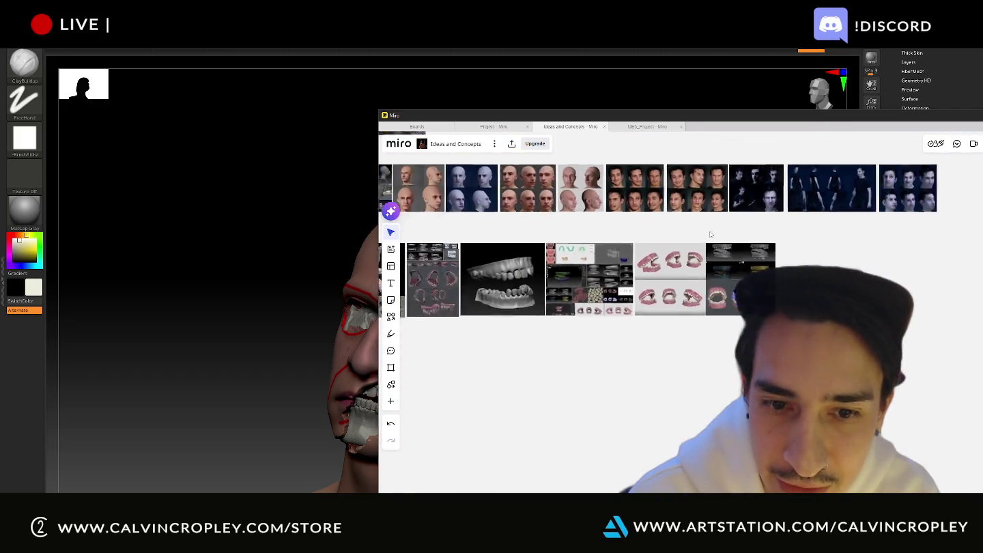
scroll(789, 237, down, 1)
middle_drag(790, 238, 667, 290)
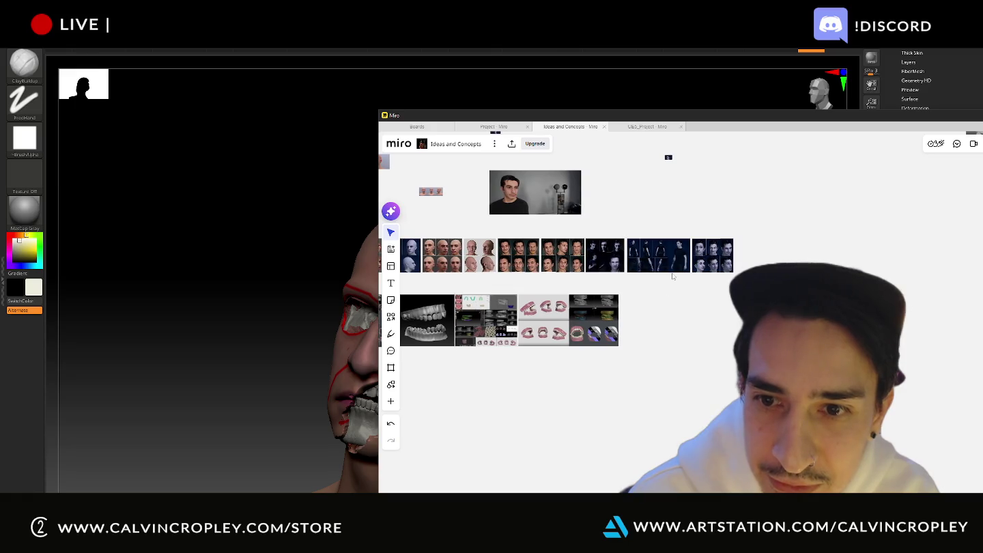
scroll(603, 262, up, 1)
scroll(603, 260, up, 3)
scroll(723, 248, up, 3)
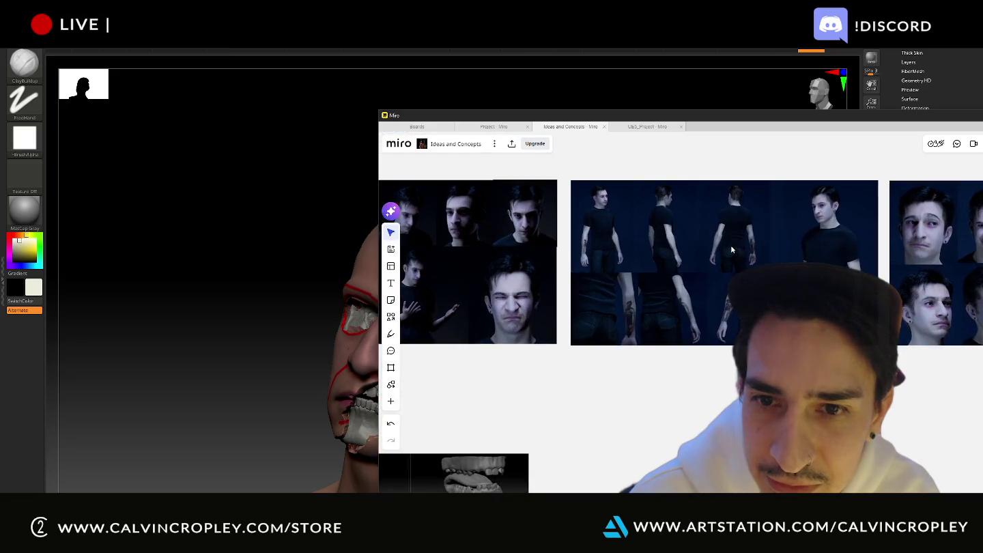
middle_drag(789, 236, 562, 240)
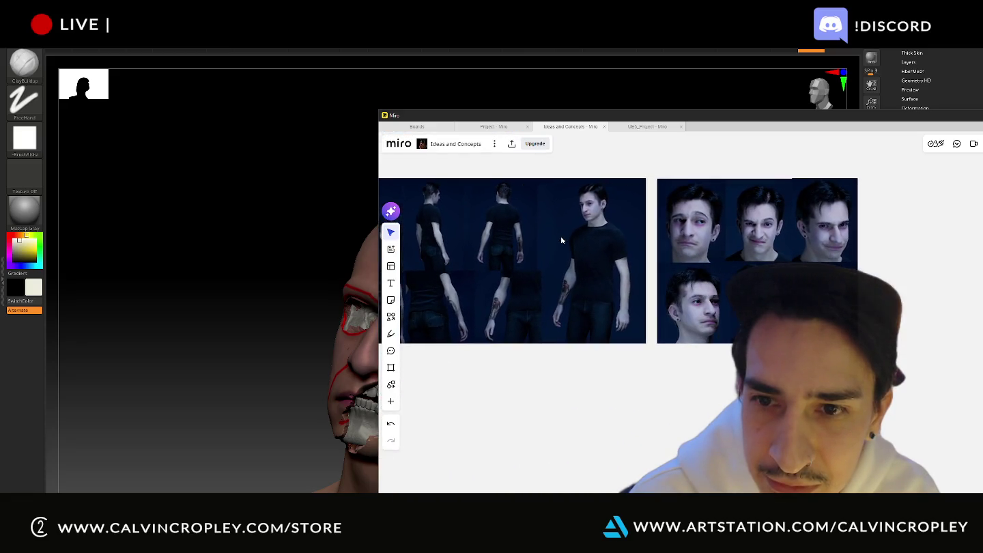
scroll(696, 234, down, 3)
scroll(701, 304, down, 2)
scroll(783, 224, down, 2)
scroll(782, 244, down, 3)
click(533, 236)
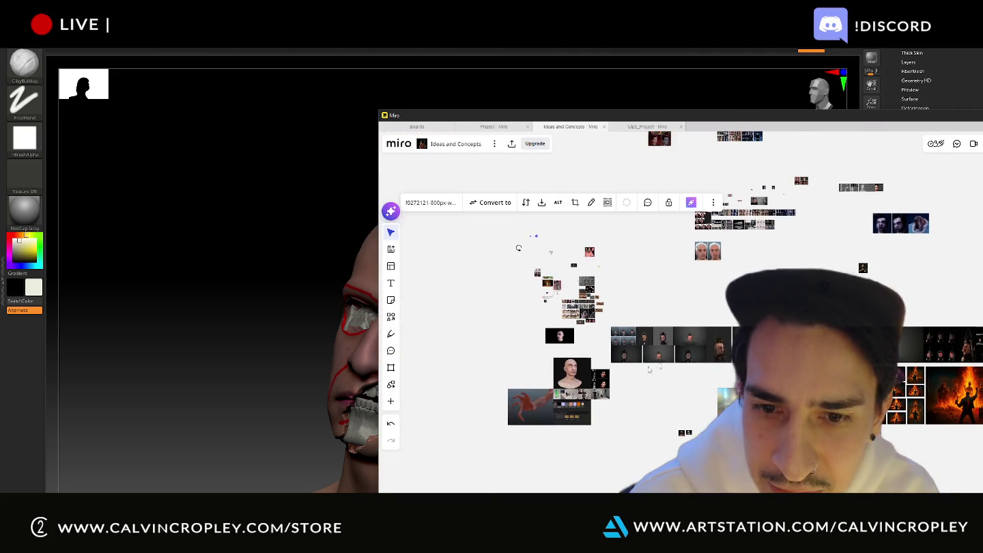
scroll(600, 392, up, 2)
scroll(594, 368, up, 2)
scroll(586, 320, down, 2)
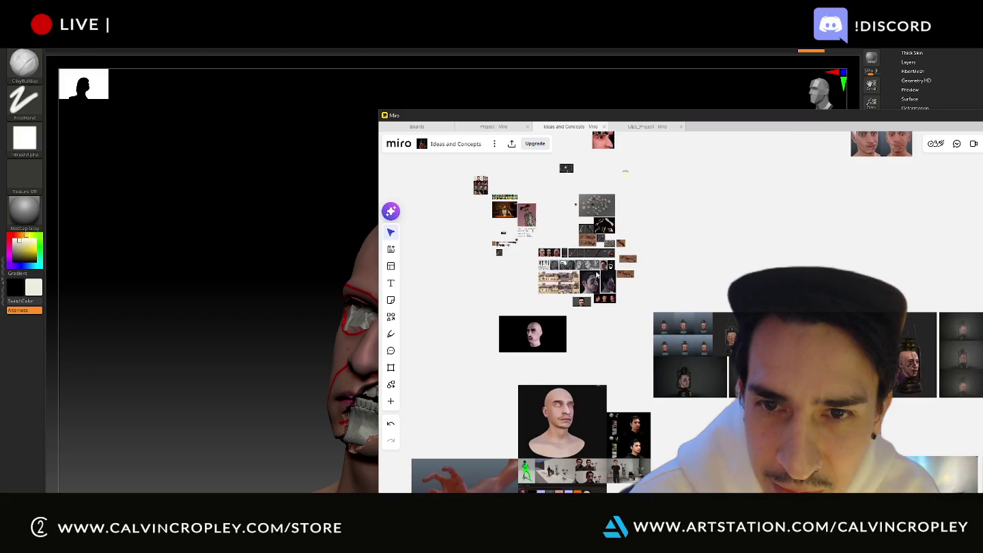
scroll(579, 262, down, 1)
scroll(578, 261, up, 1)
scroll(579, 262, up, 2)
scroll(579, 263, up, 2)
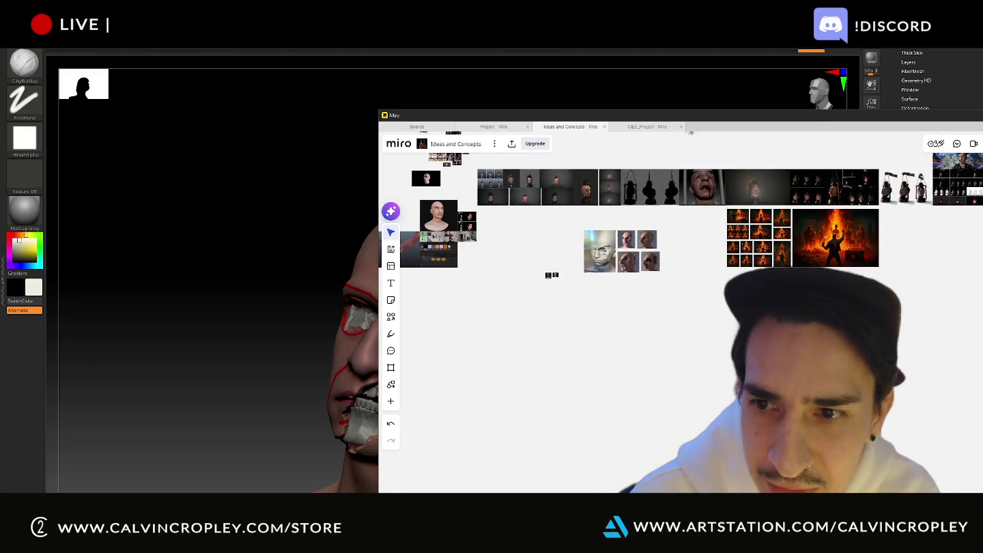
scroll(578, 262, up, 2)
Step: Browse the lantern and fire renders, sculpt images and face photo rows
mouse_move(804, 204)
middle_down()
mouse_move(636, 242)
mouse_move(589, 376)
middle_up()
scroll(574, 309, down, 2)
scroll(538, 307, down, 2)
scroll(905, 442, down, 2)
scroll(601, 362, up, 2)
scroll(587, 362, up, 2)
middle_drag(538, 361, 711, 347)
middle_drag(641, 351, 825, 308)
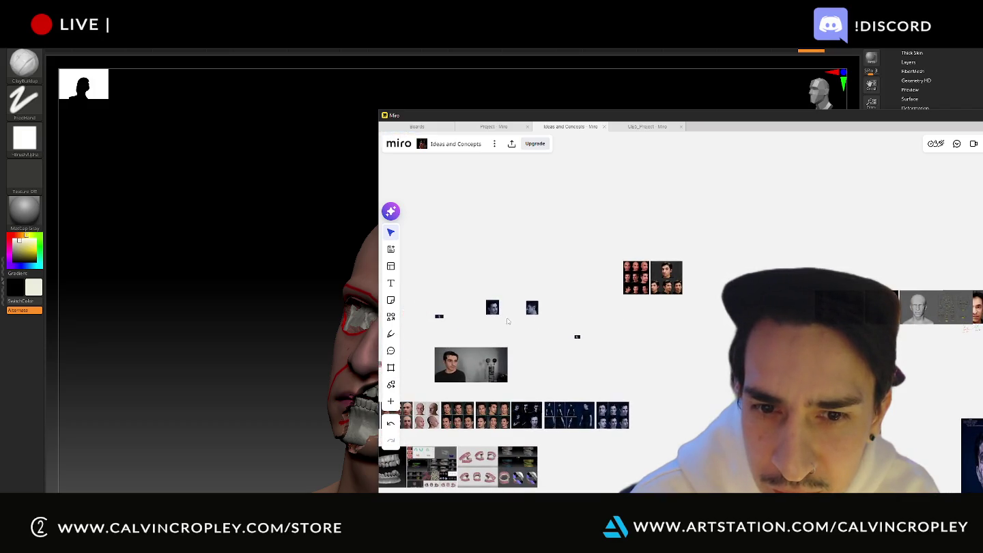
scroll(576, 341, up, 3)
scroll(583, 340, up, 2)
scroll(586, 340, down, 2)
mouse_move(586, 339)
middle_down()
mouse_move(652, 257)
mouse_move(704, 235)
middle_up()
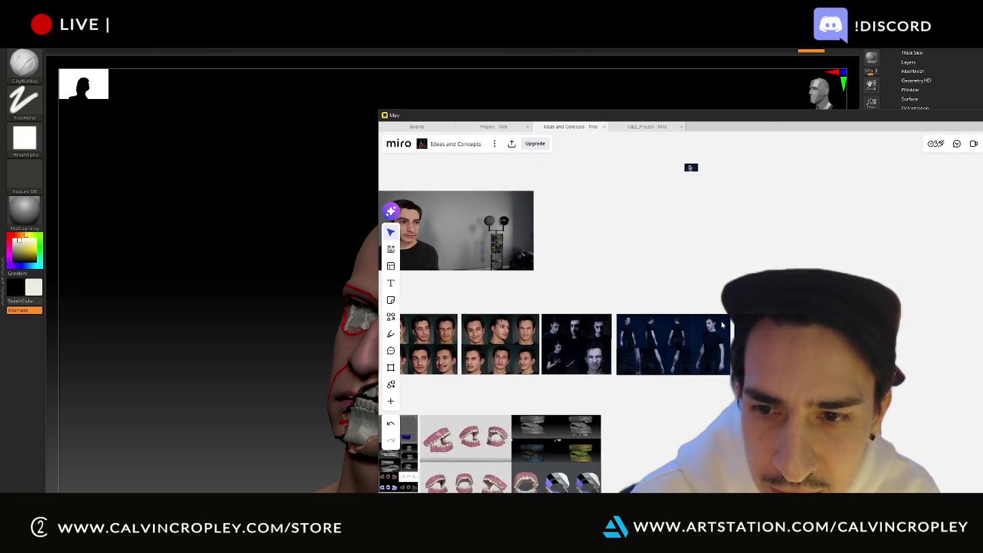
scroll(593, 353, up, 3)
scroll(586, 357, up, 3)
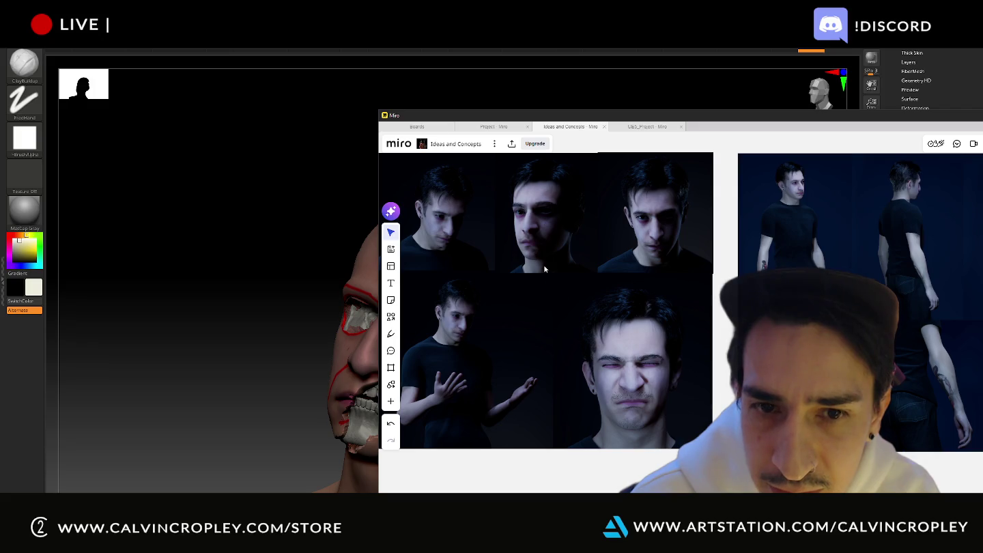
scroll(642, 352, down, 3)
scroll(696, 347, down, 2)
scroll(682, 328, down, 2)
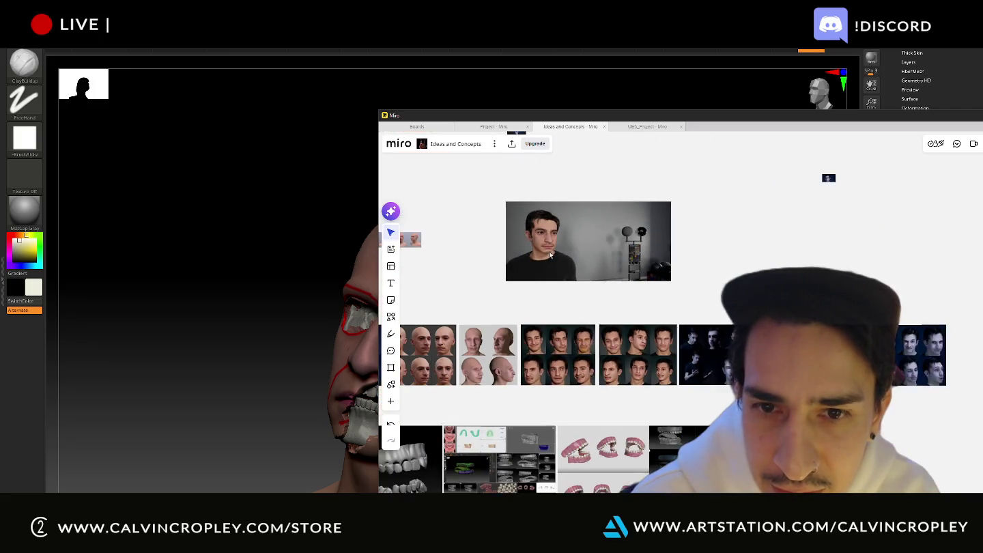
scroll(669, 311, down, 2)
scroll(655, 293, down, 2)
Step: Center and zoom in on the lantern-head image row
drag(649, 288, 755, 258)
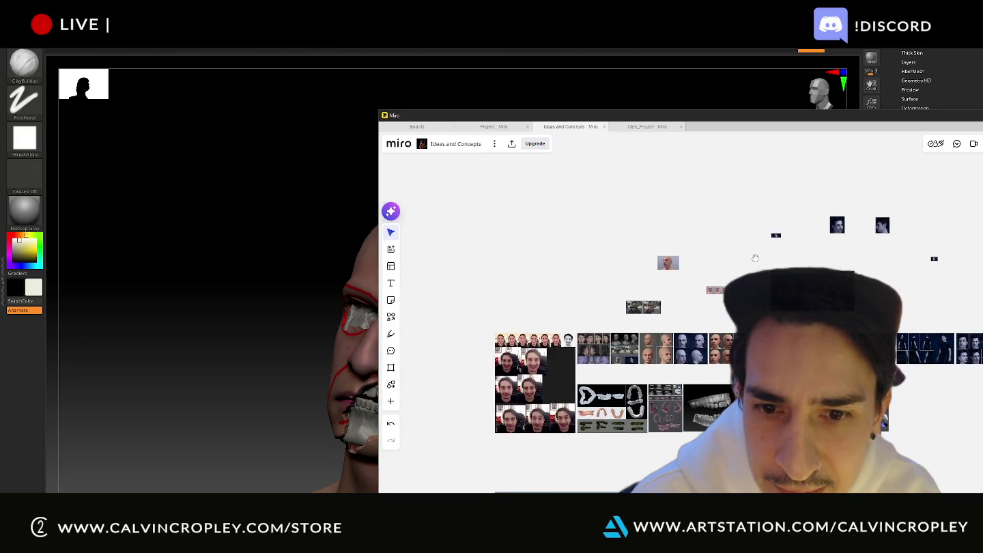
scroll(658, 317, up, 3)
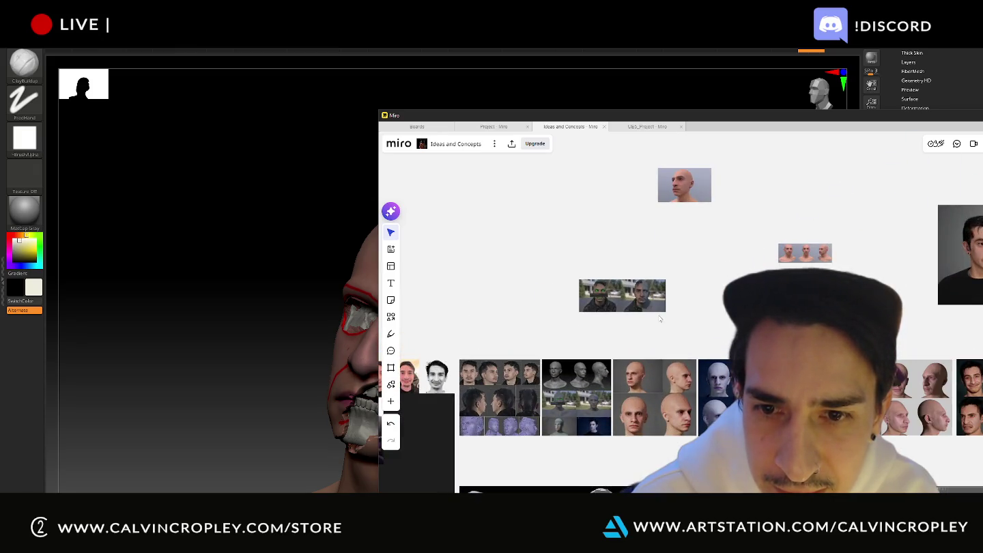
scroll(661, 319, down, 3)
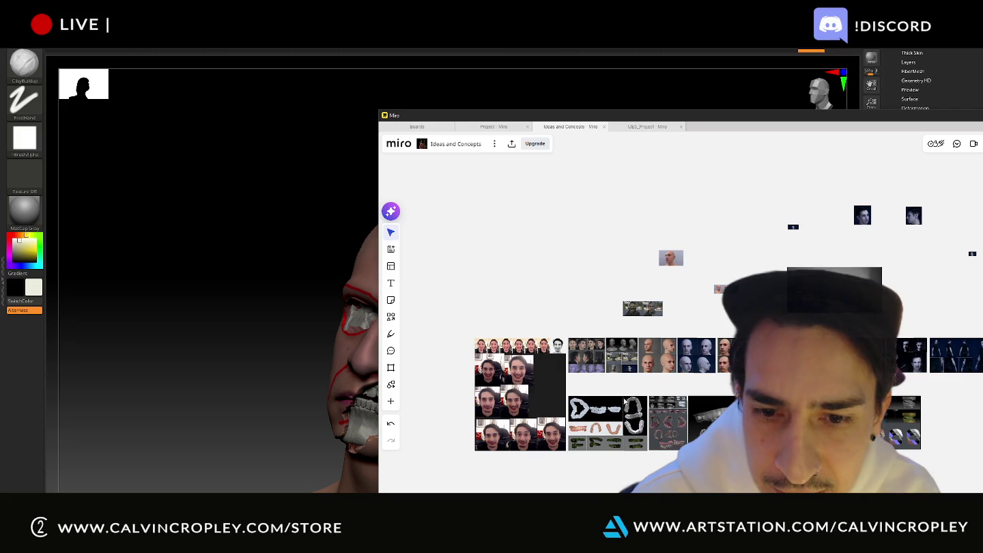
scroll(624, 403, down, 3)
scroll(587, 312, up, 2)
scroll(576, 310, up, 3)
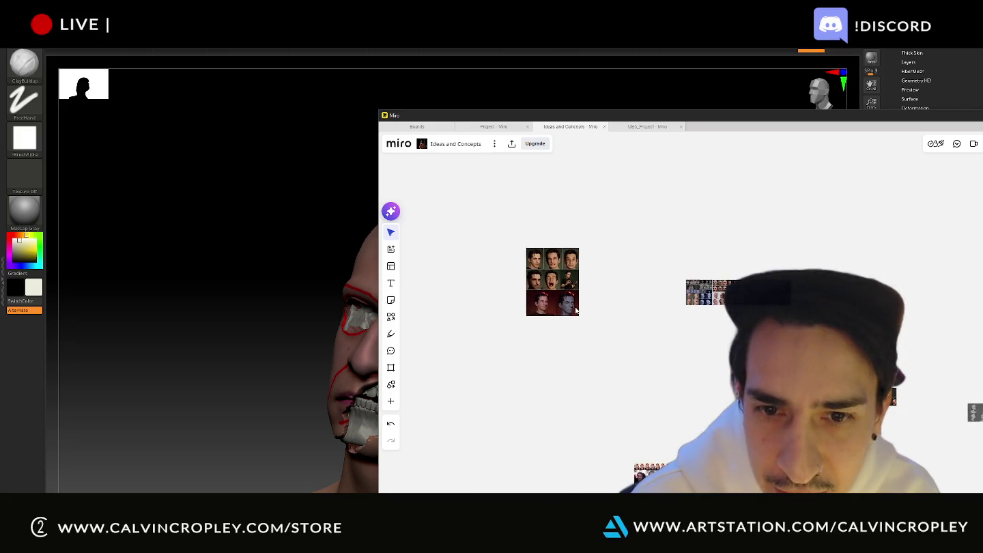
scroll(581, 312, down, 4)
click(568, 389)
mouse_move(541, 300)
mouse_down()
mouse_move(568, 192)
mouse_move(645, 120)
mouse_up()
click(603, 384)
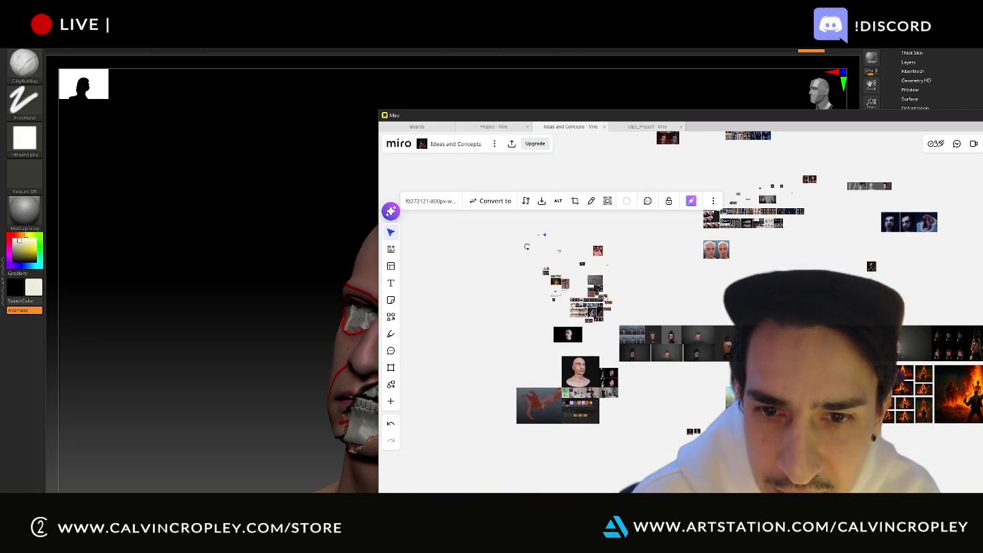
scroll(643, 335, up, 3)
scroll(642, 335, up, 3)
scroll(642, 335, up, 1)
mouse_move(859, 421)
mouse_down()
mouse_move(648, 289)
mouse_move(504, 348)
mouse_up()
scroll(655, 337, right, 3)
scroll(655, 338, right, 3)
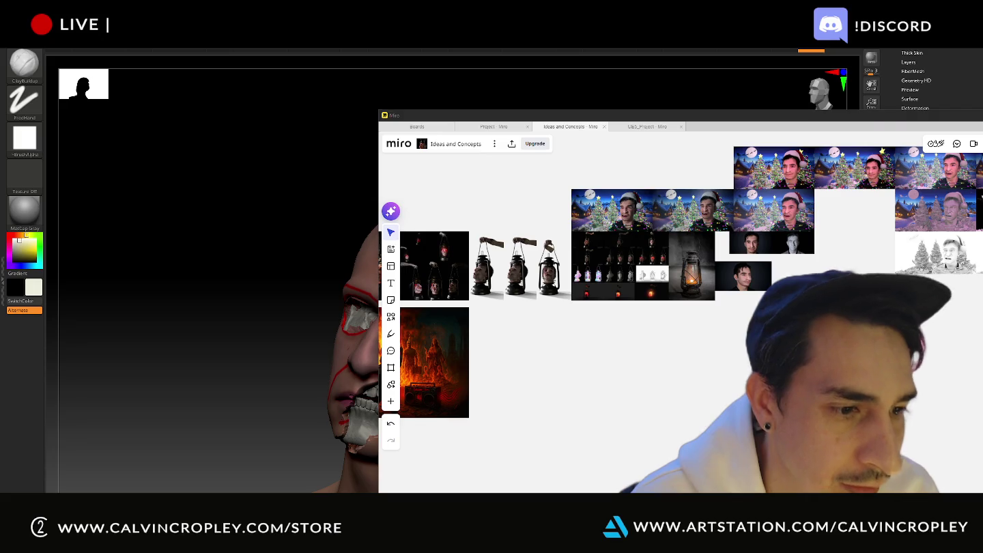
key(alt+Tab)
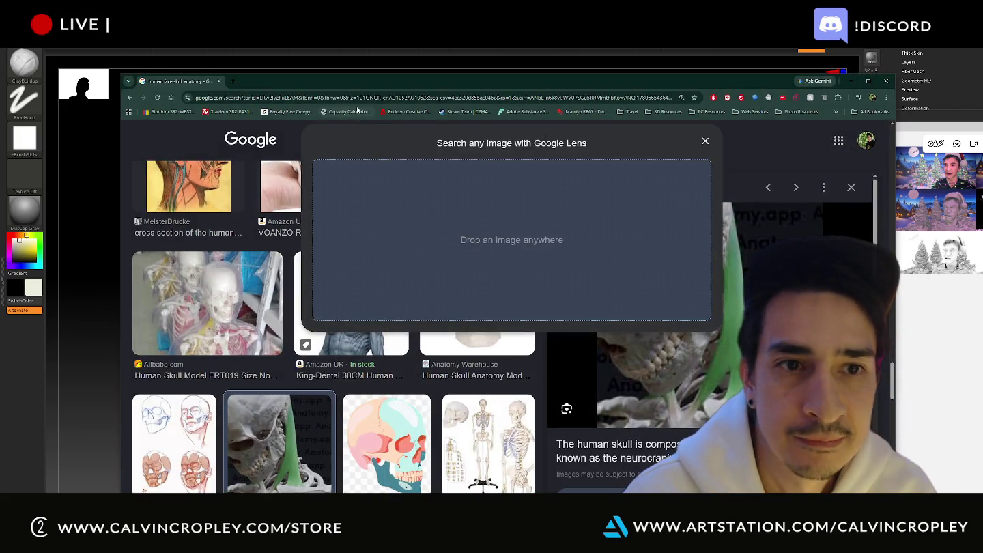
click(362, 100)
text(artstation.com)
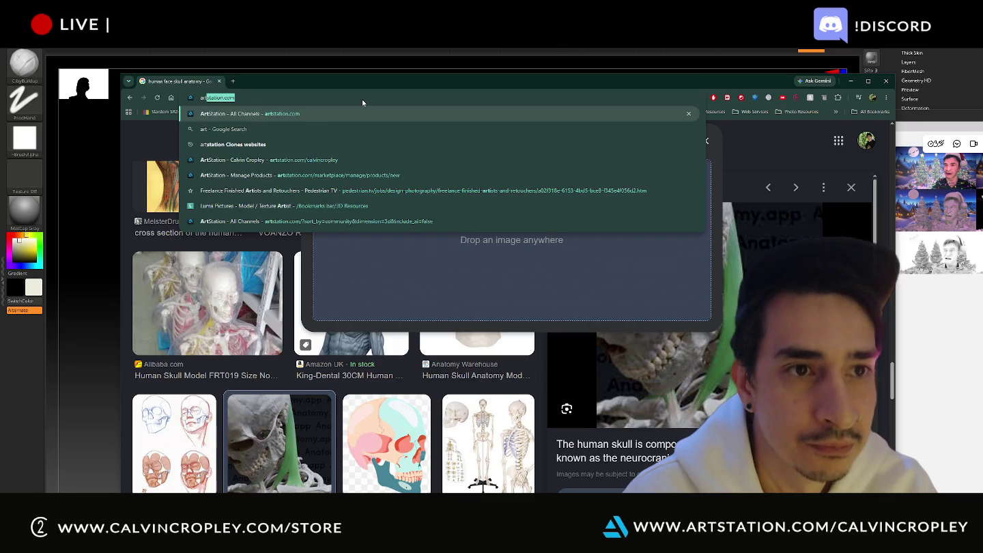
key(Return)
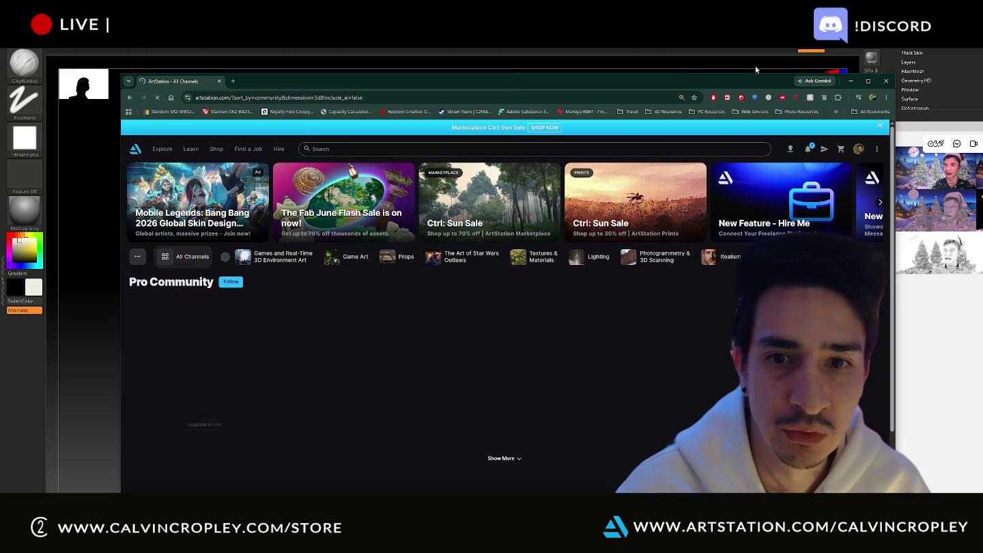
click(813, 151)
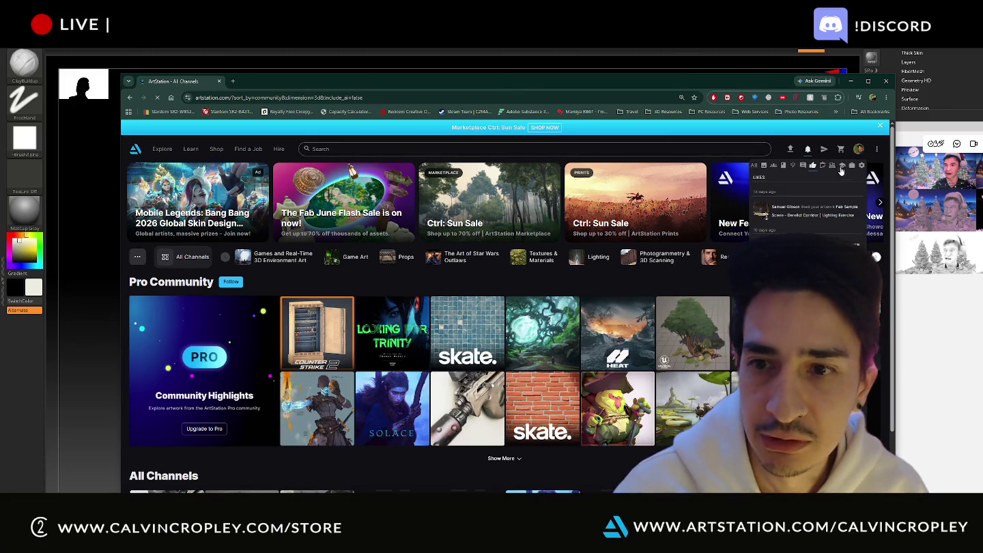
click(858, 151)
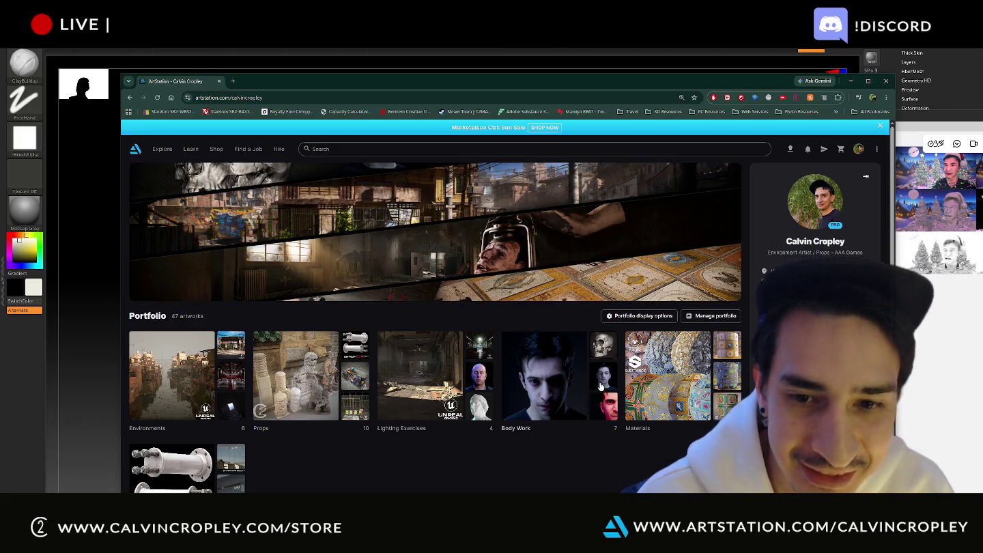
click(559, 383)
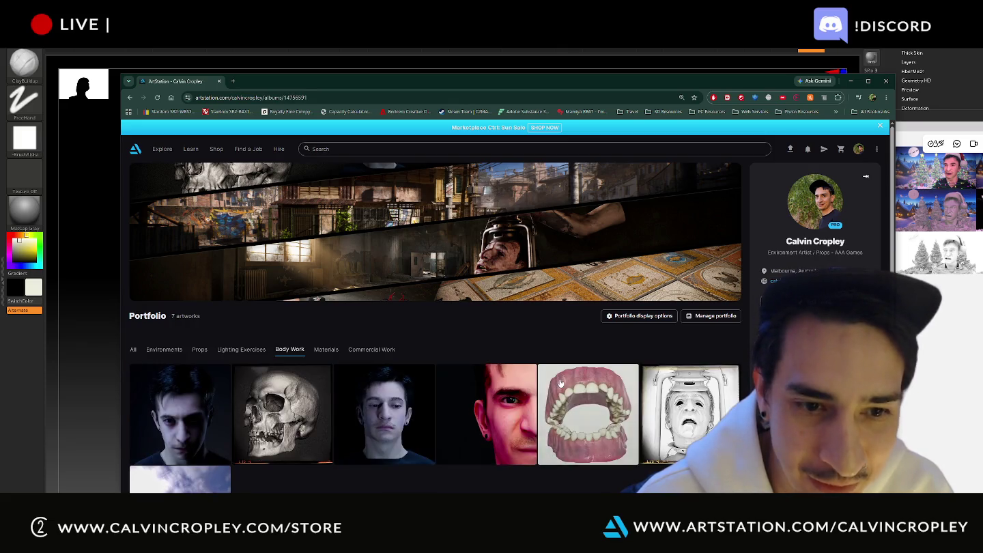
scroll(477, 376, down, 1)
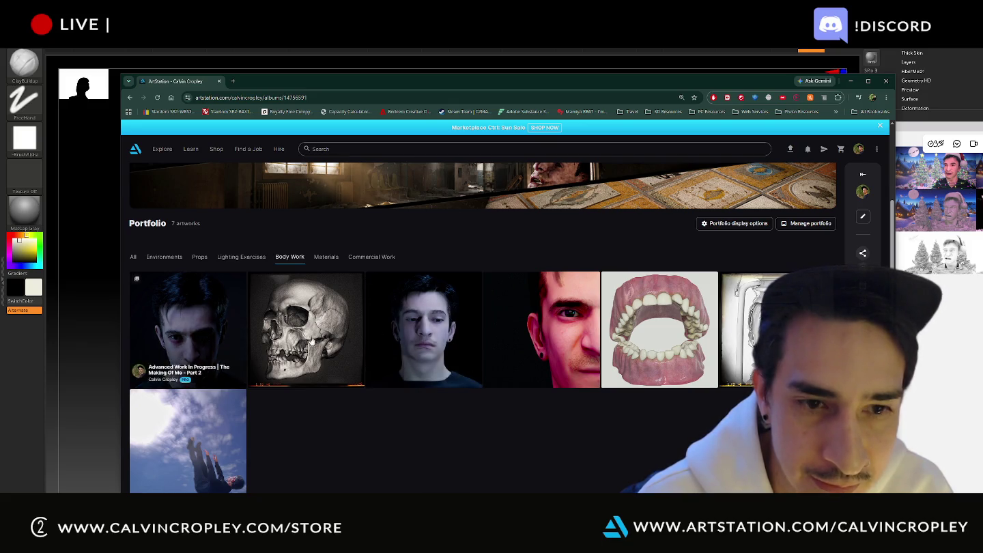
click(183, 342)
scroll(461, 326, down, 5)
scroll(461, 327, up, 5)
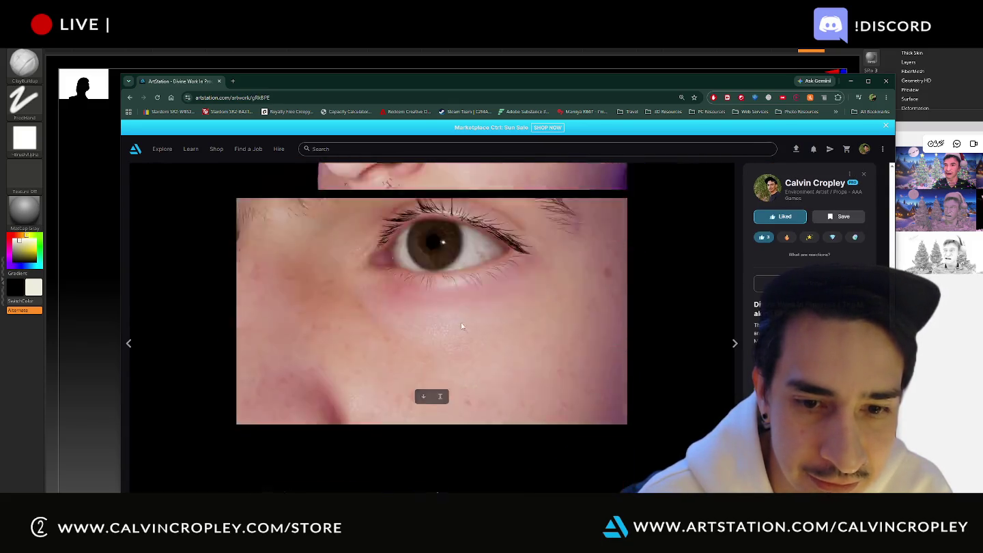
key(alt+Left)
click(185, 336)
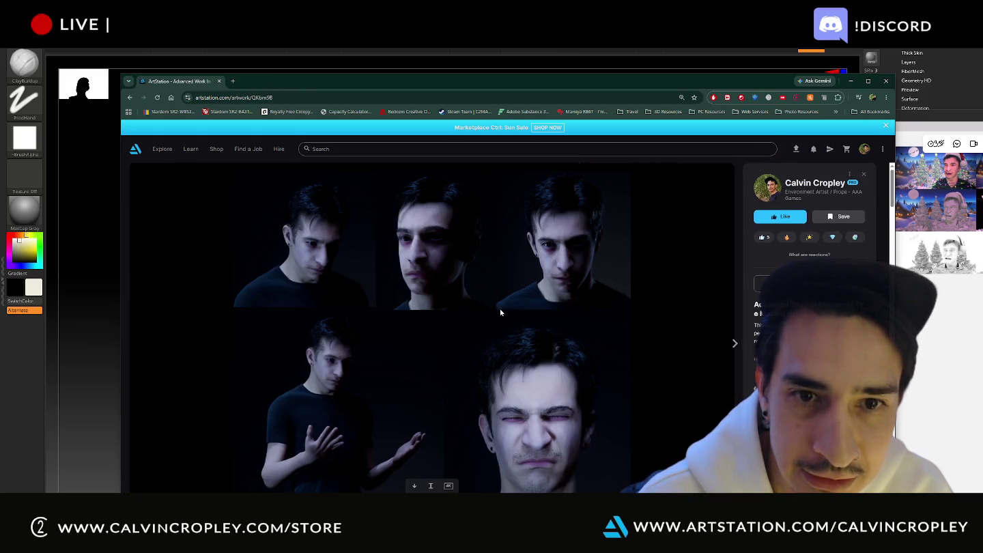
scroll(500, 309, down, 5)
scroll(498, 320, down, 5)
scroll(498, 318, down, 3)
scroll(495, 316, down, 3)
scroll(494, 317, down, 3)
scroll(494, 317, down, 3)
scroll(494, 320, down, 3)
scroll(495, 322, down, 3)
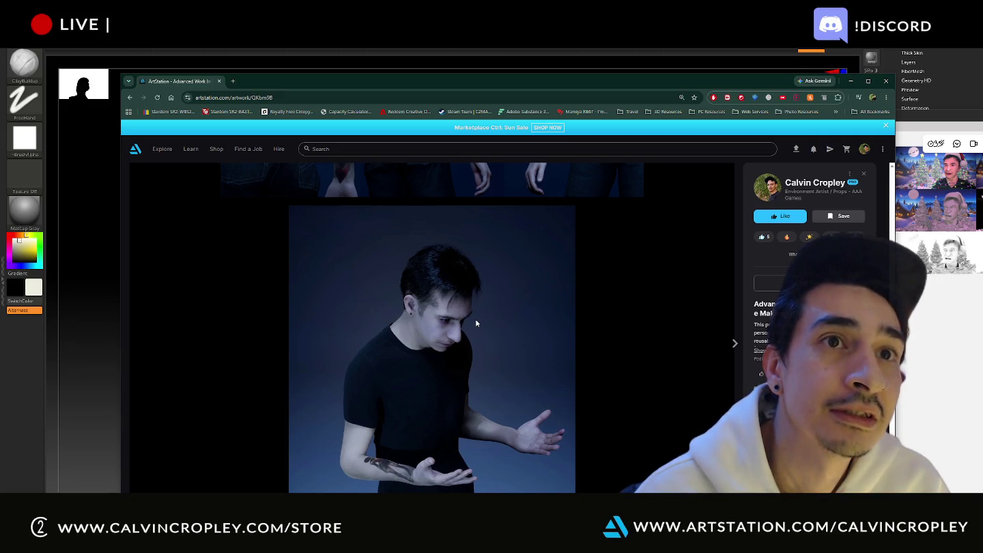
click(851, 82)
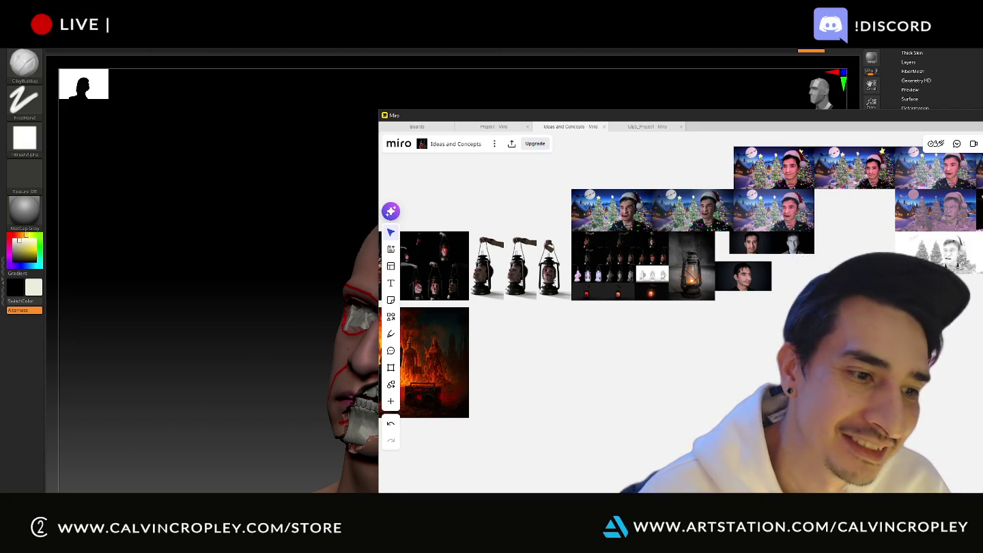
key(alt+Tab)
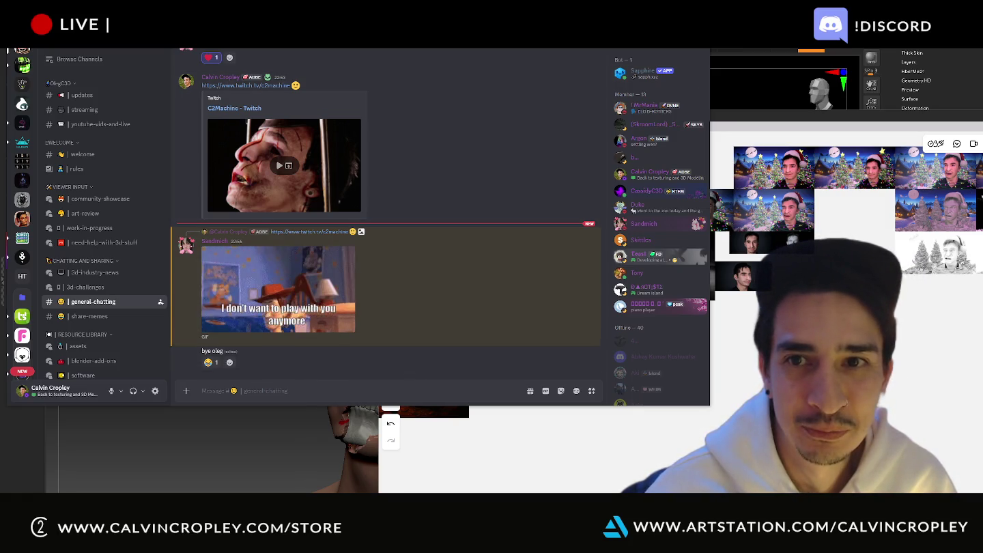
Step: Leave Discord's #general-chatting channel and return to the ZBrush wounded-head sculpt
key(alt+Tab)
key(alt+Tab)
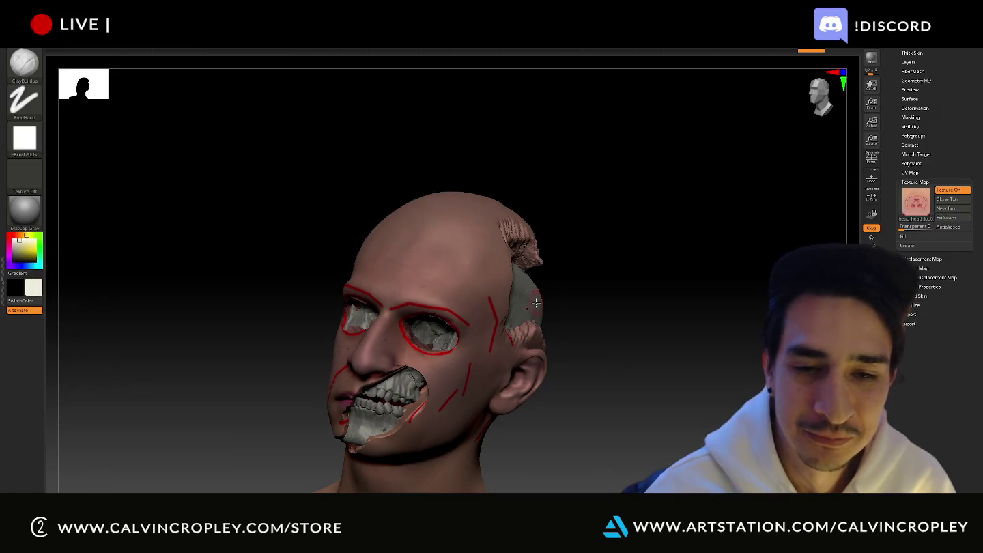
Step: Turn the head to side profile, undo the first patch, and extend the grey wound down the temple
mouse_move(660, 347)
mouse_down()
mouse_move(751, 310)
mouse_move(723, 321)
mouse_move(695, 313)
mouse_up()
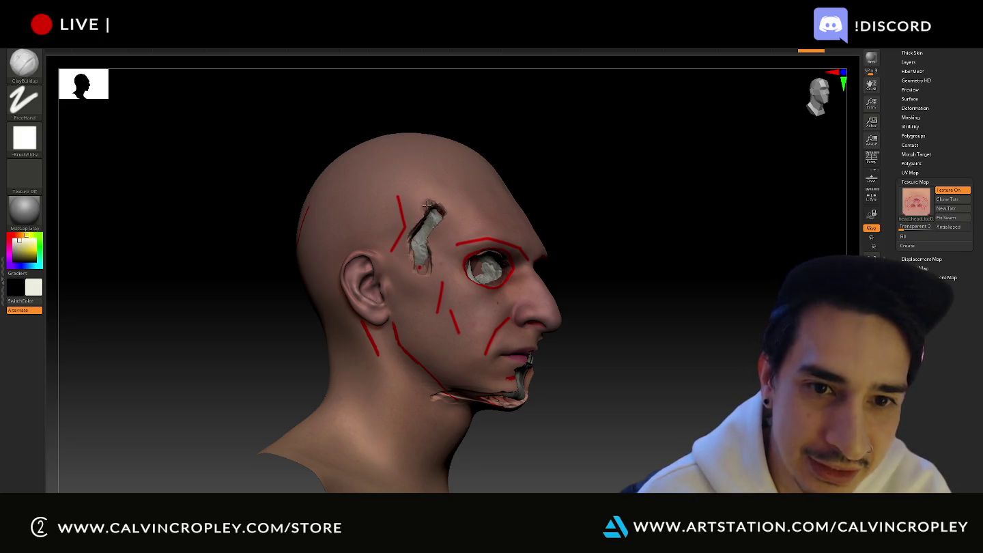
key(ctrl+z)
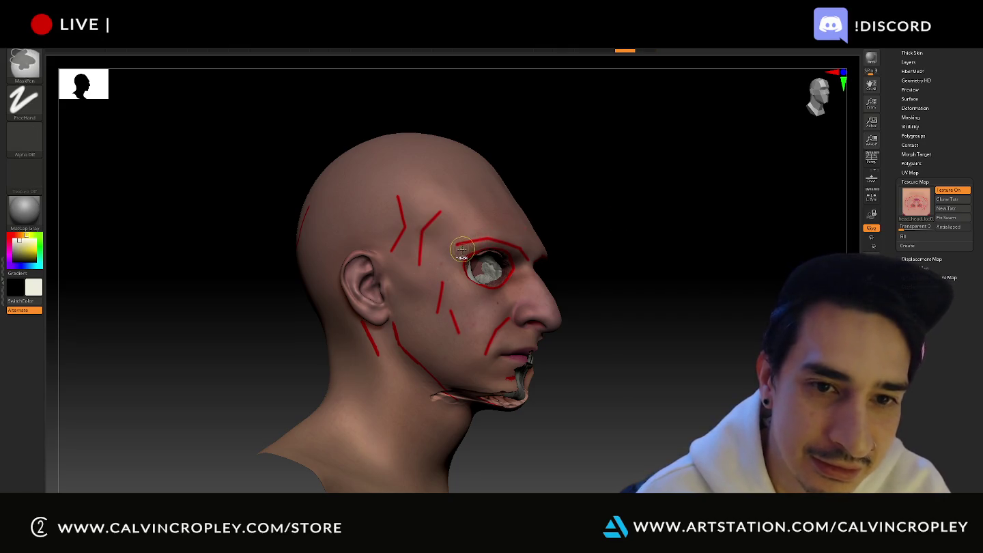
drag(398, 200, 397, 210)
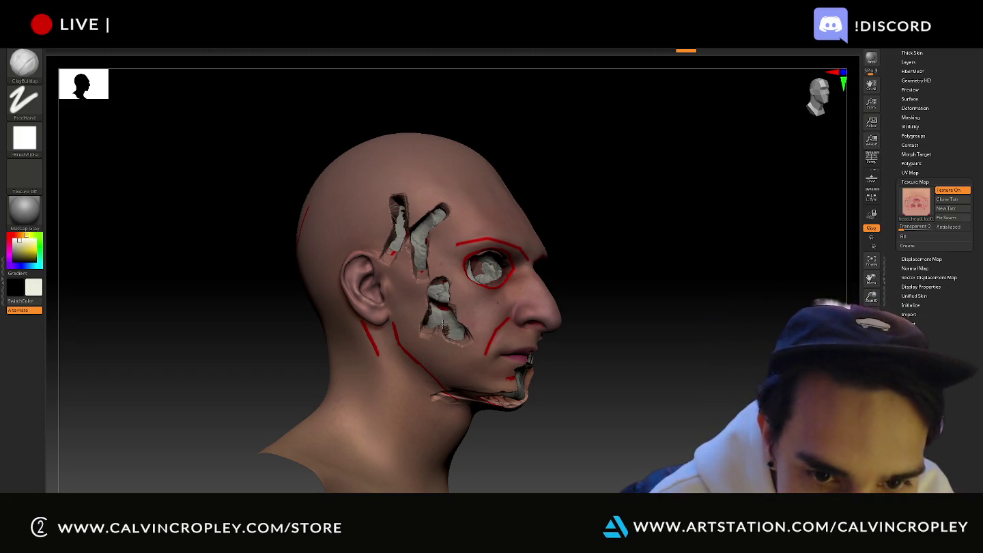
mouse_move(671, 345)
mouse_down()
mouse_move(660, 309)
mouse_move(643, 359)
mouse_move(631, 360)
mouse_up()
drag(897, 125, 898, 200)
Step: Expand the Subtool list and turn the head to a three-quarter view
click(902, 229)
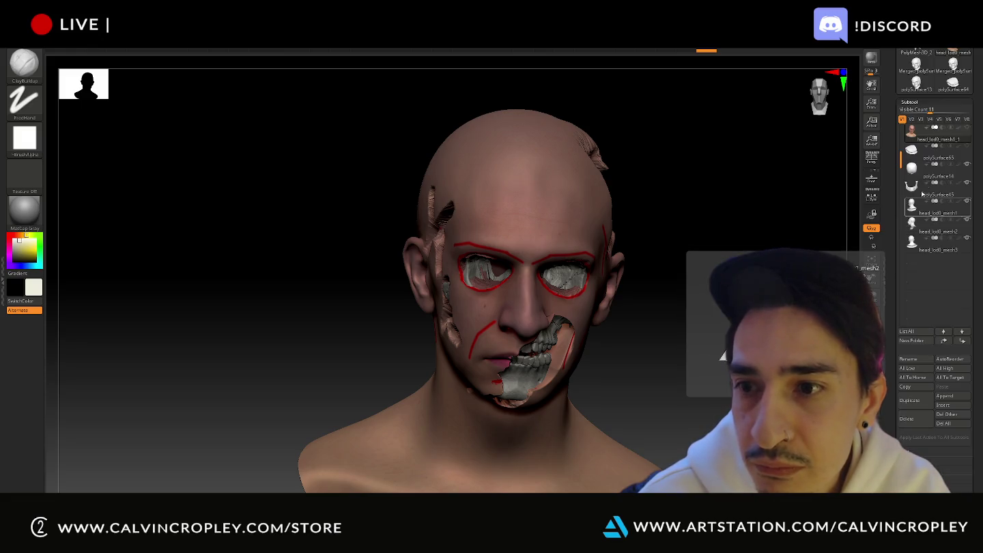
drag(754, 175, 747, 163)
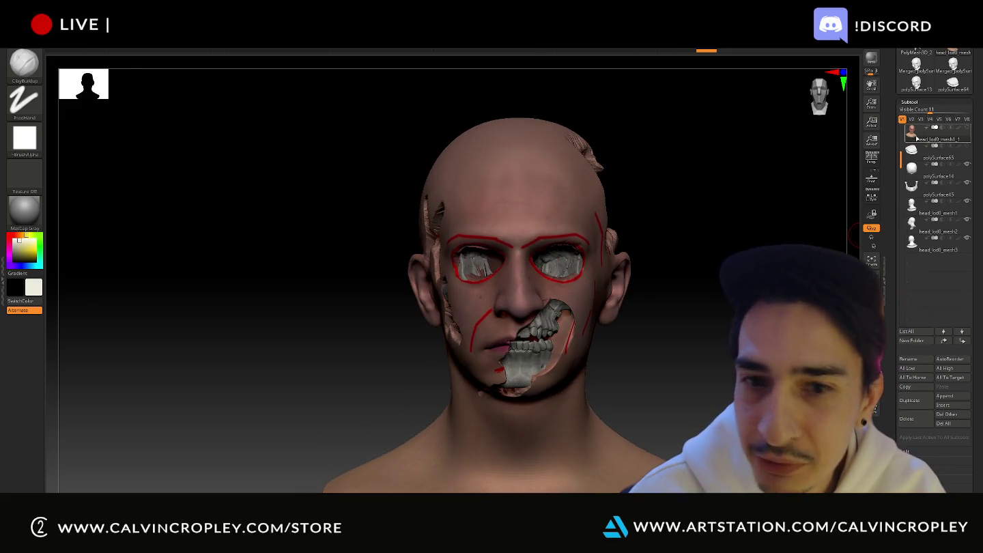
drag(684, 279, 680, 237)
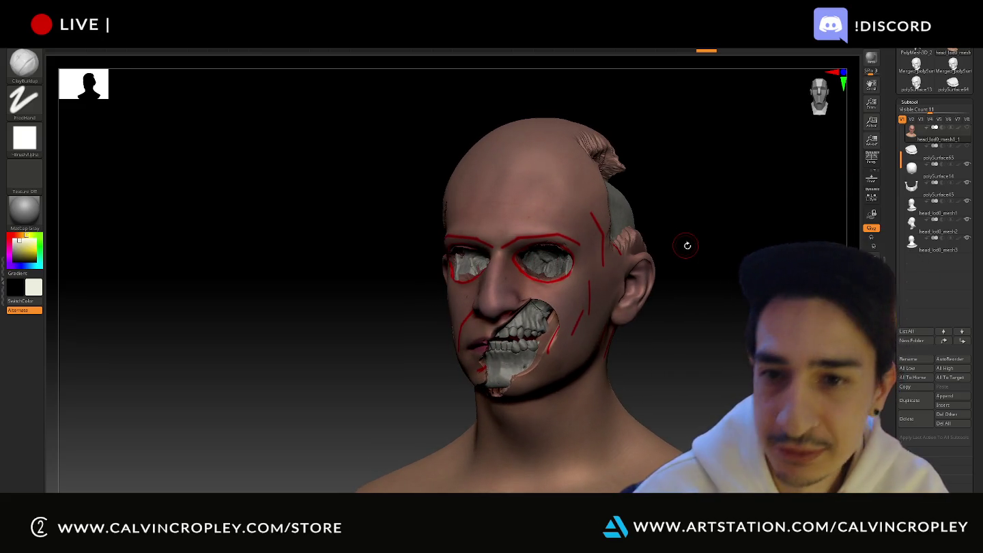
alt+drag(686, 261, 657, 264)
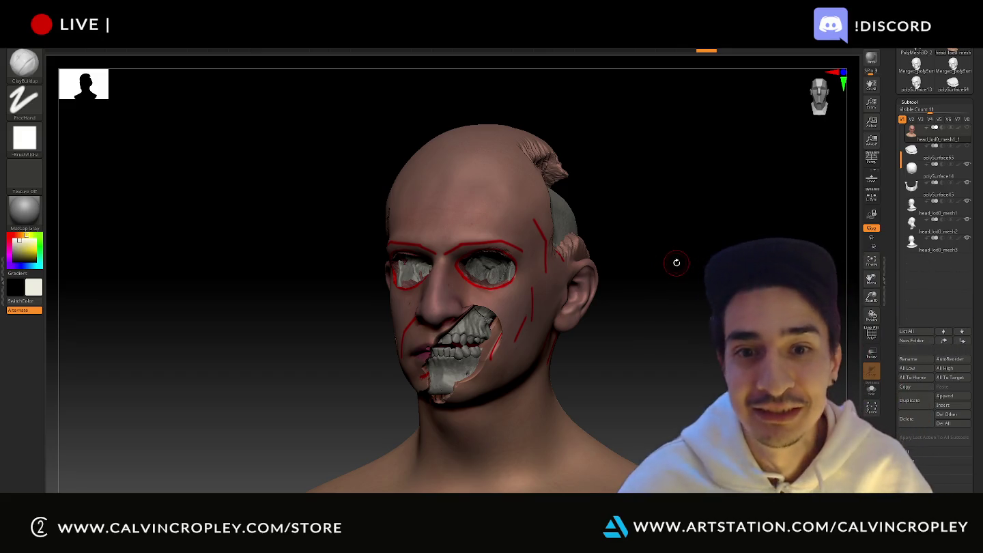
Step: Toggle perspective off and on while orbiting the head, then open the window switcher
mouse_move(661, 349)
mouse_down()
mouse_move(648, 328)
mouse_move(685, 296)
mouse_move(711, 298)
mouse_move(691, 246)
mouse_move(613, 279)
mouse_move(752, 241)
mouse_move(707, 268)
mouse_move(741, 252)
mouse_move(625, 280)
mouse_up()
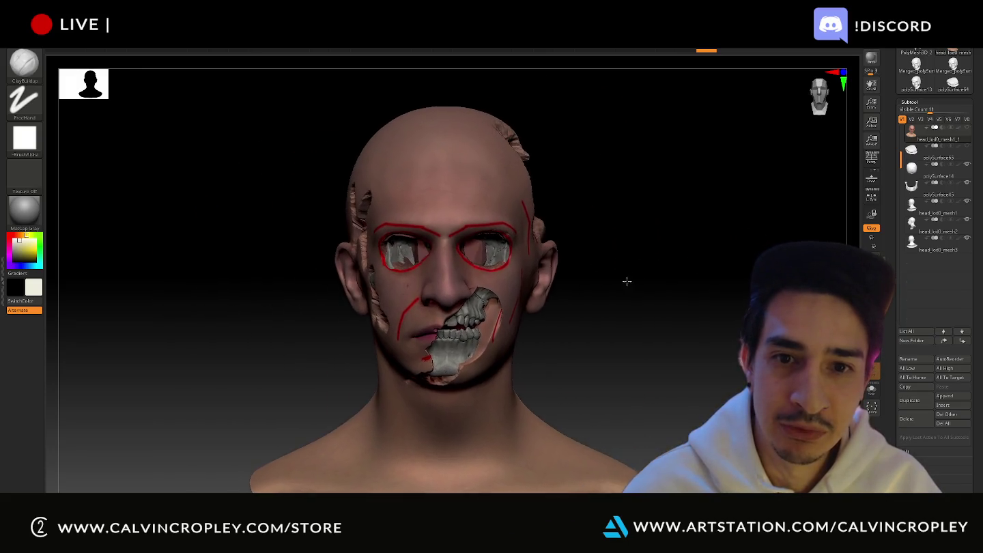
click(871, 160)
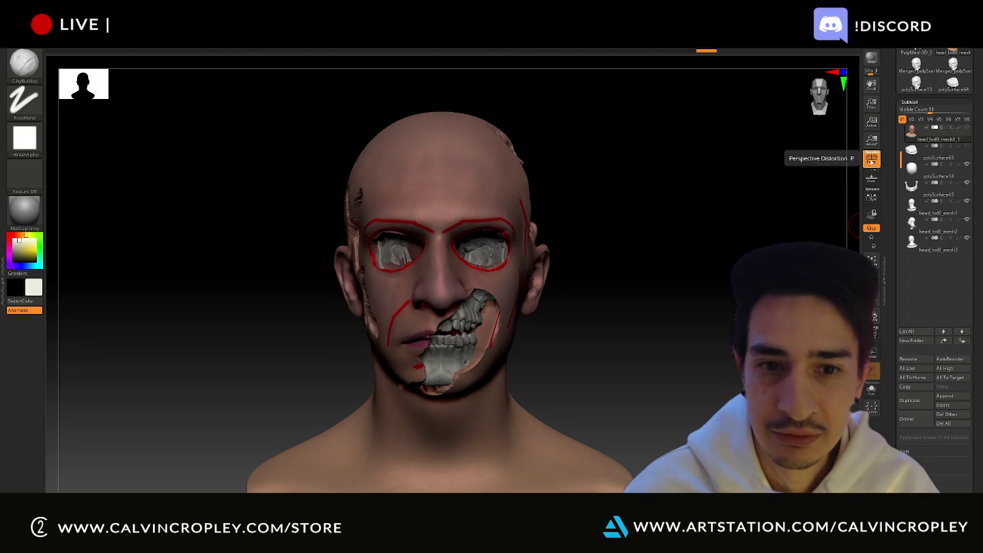
drag(569, 299, 642, 308)
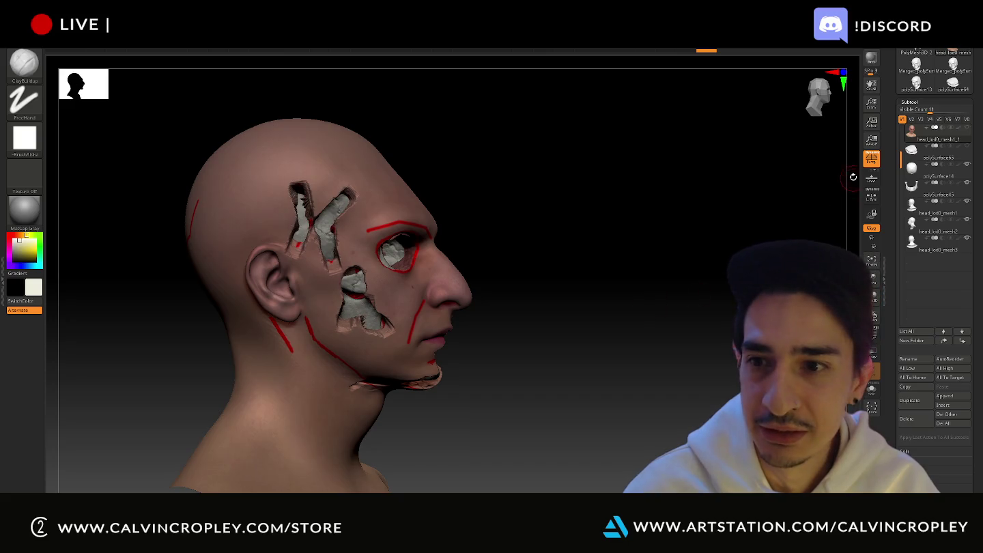
click(871, 161)
click(871, 163)
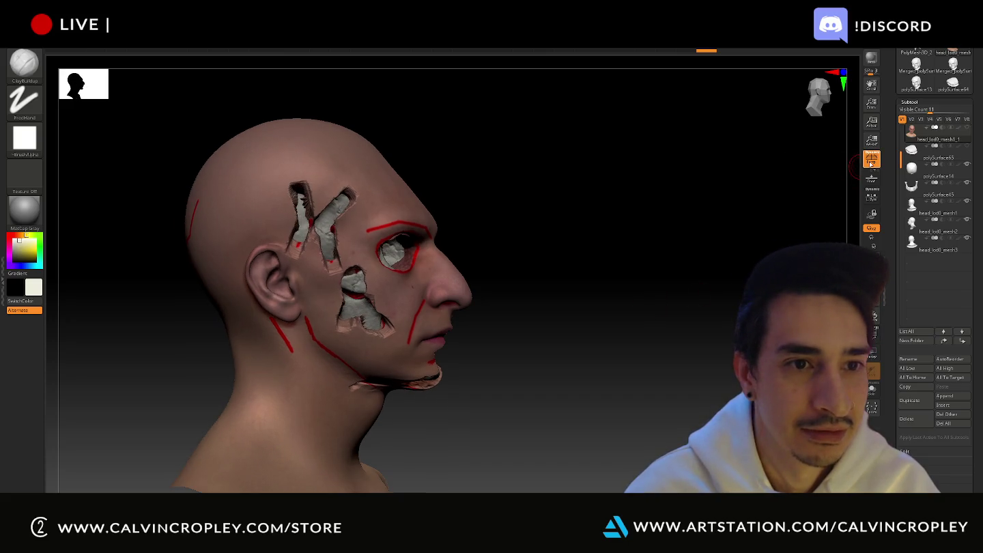
mouse_move(618, 304)
mouse_down()
mouse_move(706, 278)
mouse_move(652, 285)
mouse_move(632, 337)
mouse_move(666, 327)
mouse_move(647, 325)
mouse_up()
key(alt+Tab)
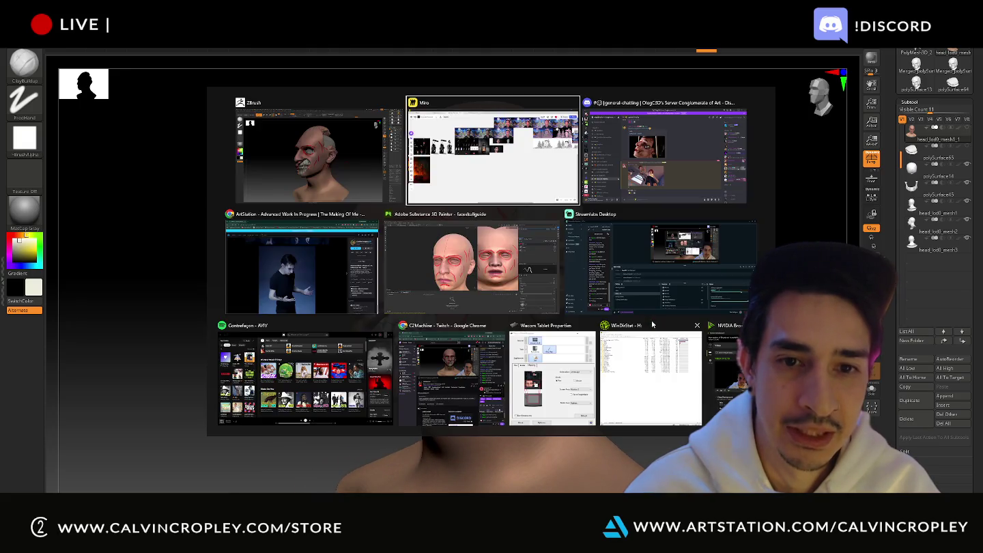
Step: Switch to Substance 3D Painter and turn the head to a right-facing profile
key(alt+Tab)
scroll(443, 259, down, 5)
mouse_move(402, 259)
alt+mouse_down()
mouse_move(444, 259)
mouse_move(396, 248)
alt+mouse_up()
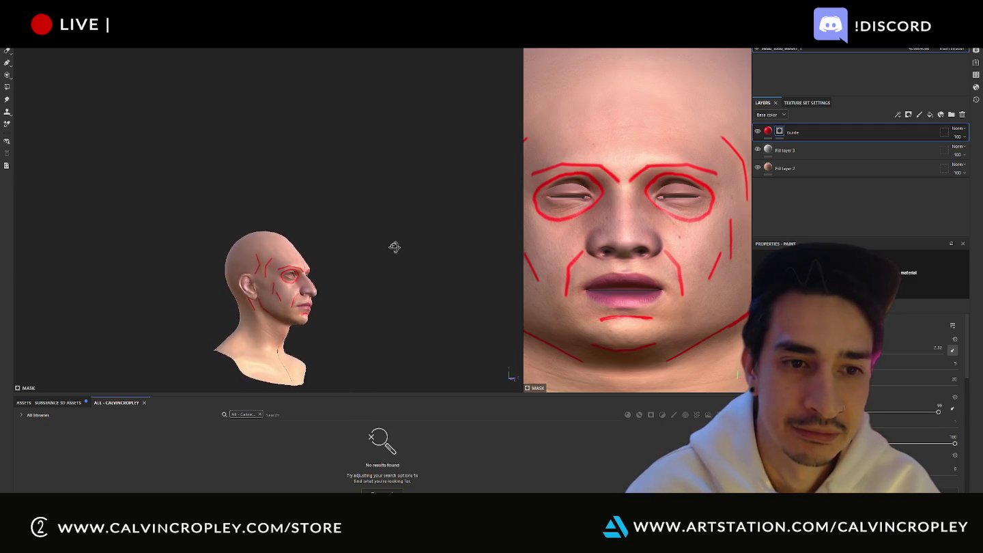
Step: In Display Settings, set the camera focal length to 40 mm, then narrow the field of view to 10°
click(974, 53)
scroll(932, 154, down, 3)
scroll(933, 155, down, 3)
scroll(932, 154, down, 2)
scroll(875, 151, up, 1)
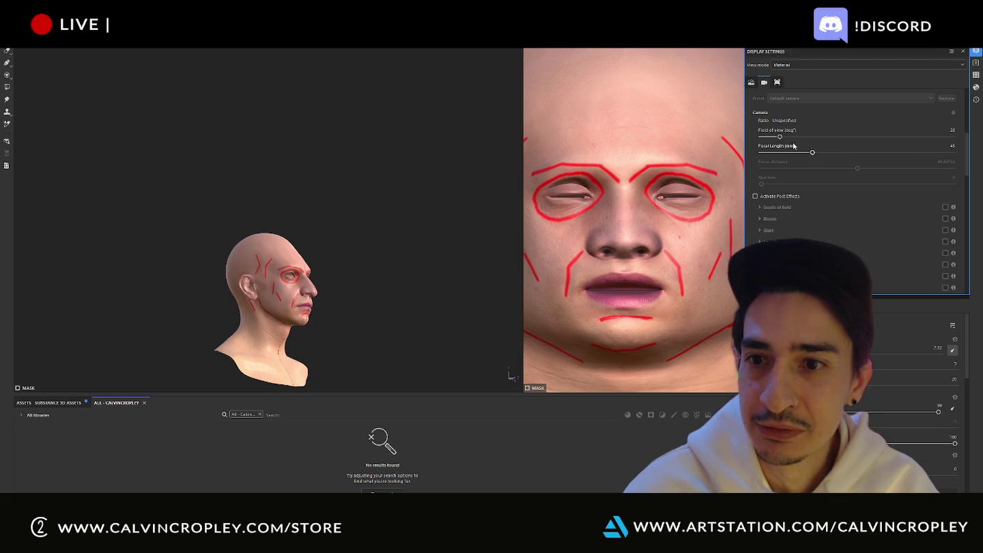
mouse_move(780, 138)
mouse_down()
mouse_move(761, 136)
mouse_move(784, 137)
mouse_up()
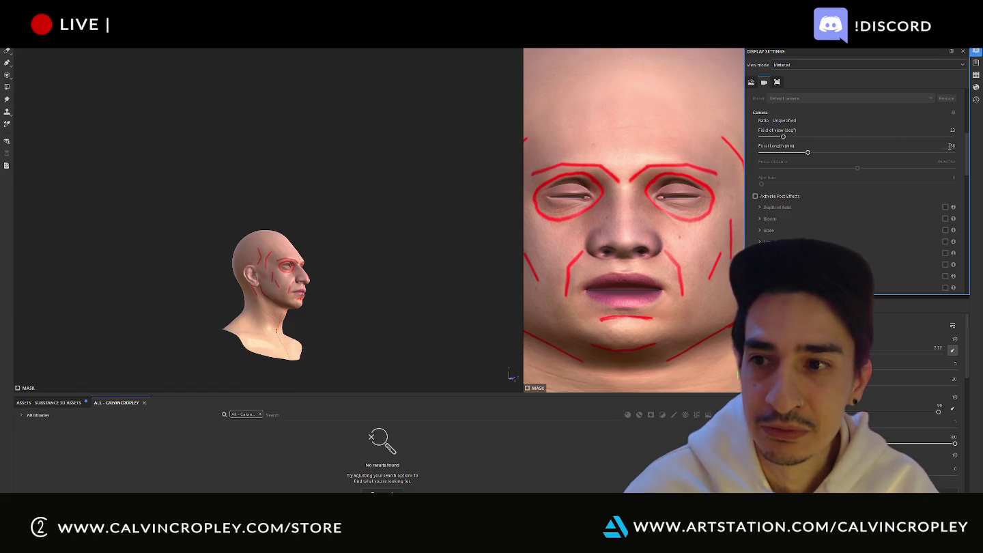
text(40)
key(Return)
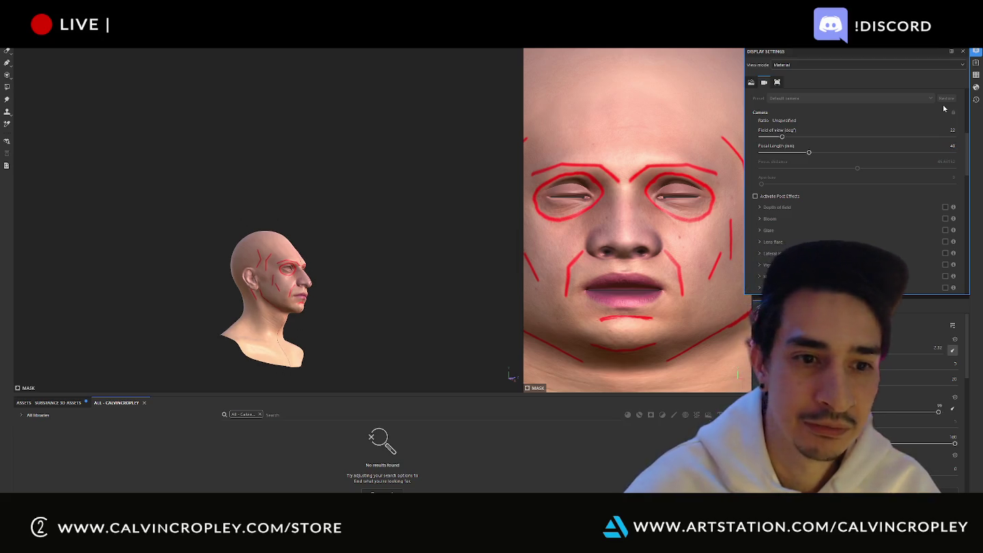
drag(784, 138, 769, 137)
Step: Pan and orbit the viewport to see the full guide-marked head from both sides
middle_drag(453, 225, 421, 139)
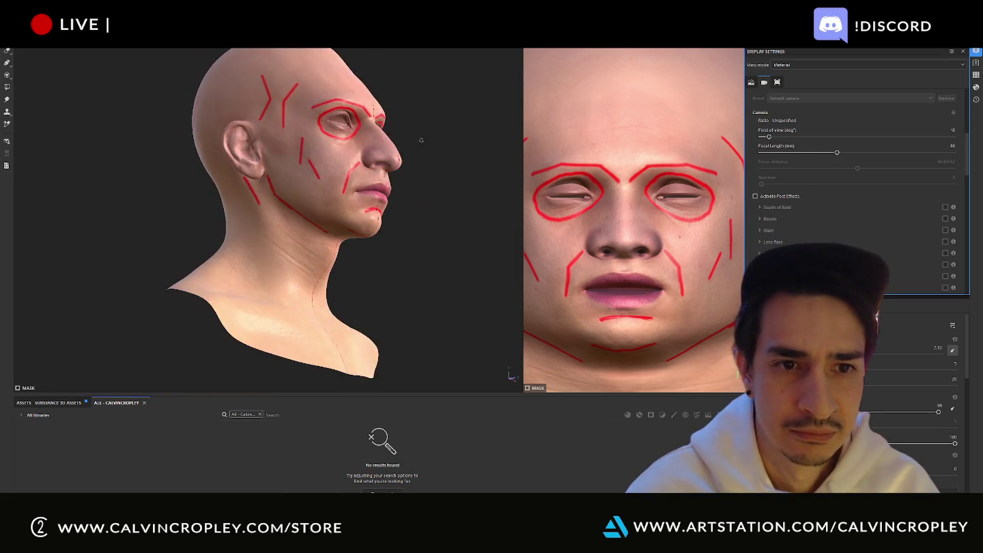
mouse_move(420, 140)
alt+mouse_down()
mouse_move(447, 190)
mouse_move(483, 169)
mouse_move(495, 185)
alt+mouse_up()
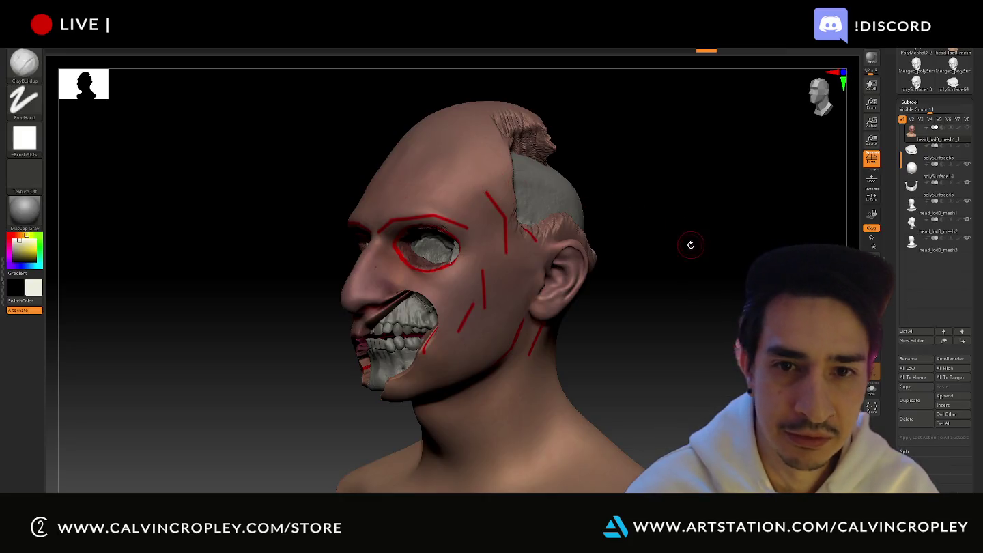
mouse_move(691, 241)
mouse_down()
mouse_move(676, 274)
mouse_move(730, 279)
mouse_move(702, 232)
mouse_move(693, 270)
mouse_move(714, 273)
mouse_up()
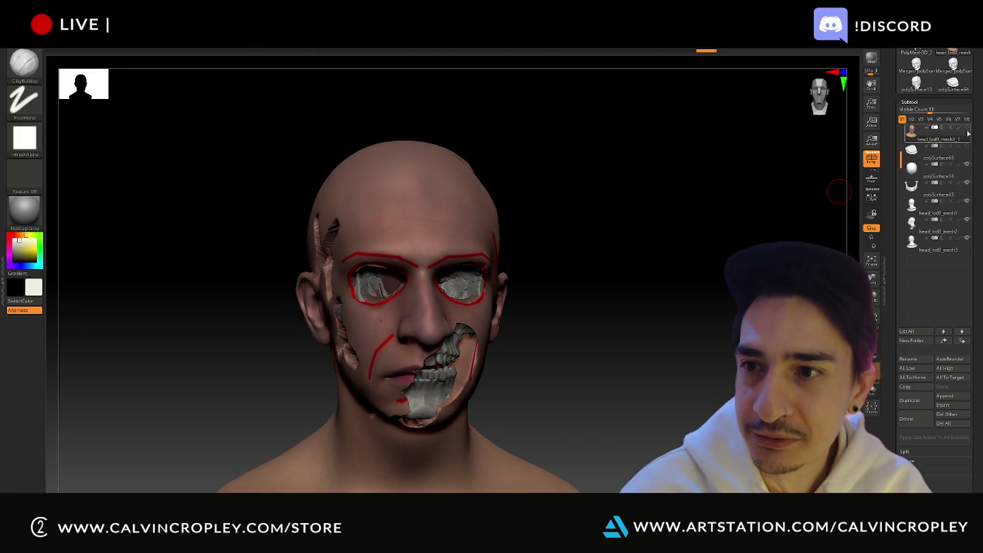
Step: Preview the polySurface65 skull alone, then reselect head_lod0_mesh1_1 and orbit to a left profile
click(941, 155)
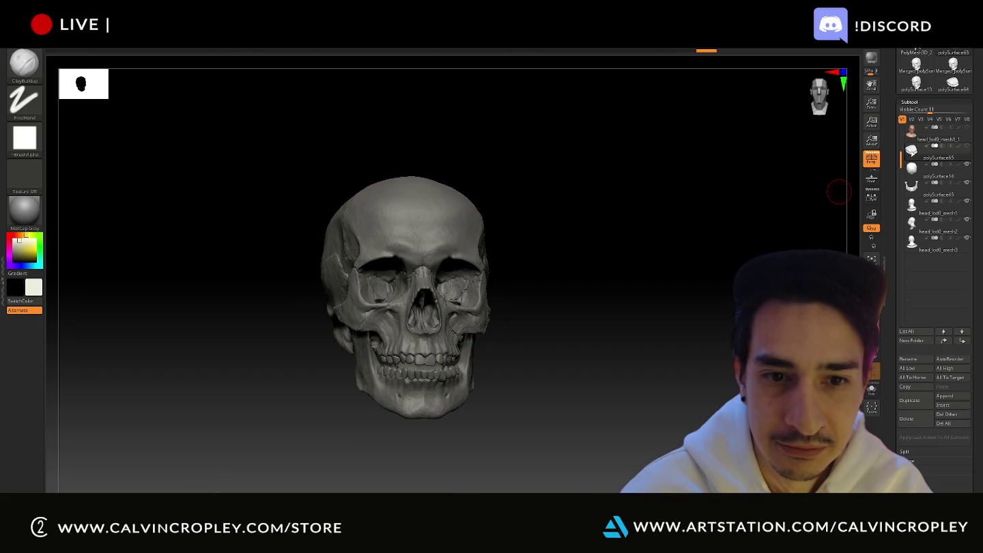
click(907, 140)
mouse_move(641, 246)
mouse_down()
mouse_move(662, 236)
mouse_move(623, 243)
mouse_move(686, 237)
mouse_move(676, 238)
mouse_up()
key(shift)
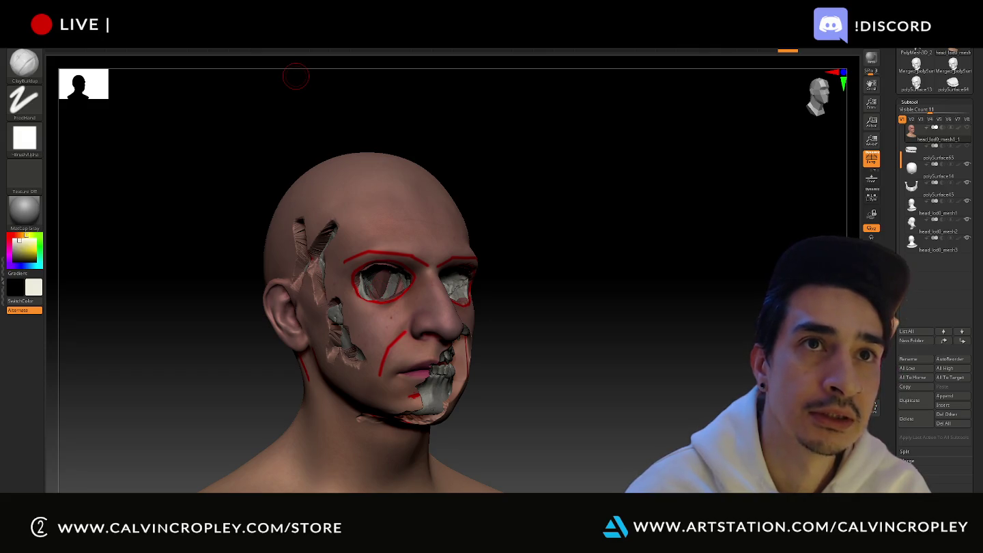
key(alt+Tab)
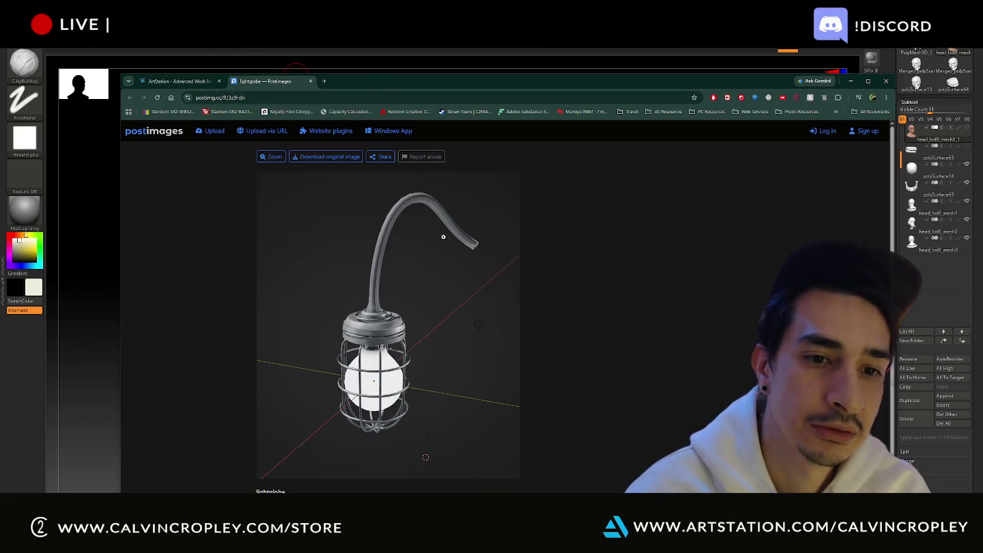
Step: Maximize the student's lamp render in Chrome and zoom in on the hose, cap and cage
click(355, 320)
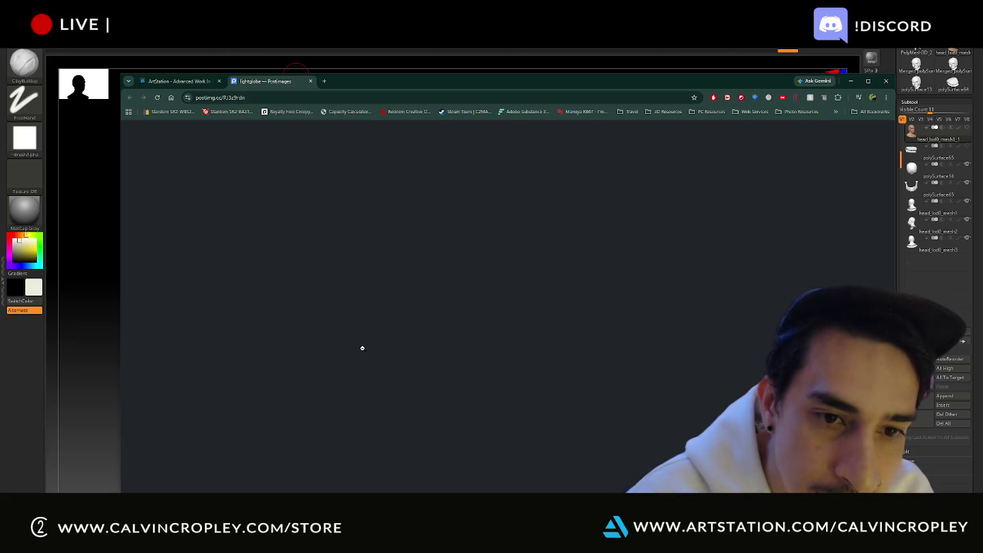
double_click(427, 80)
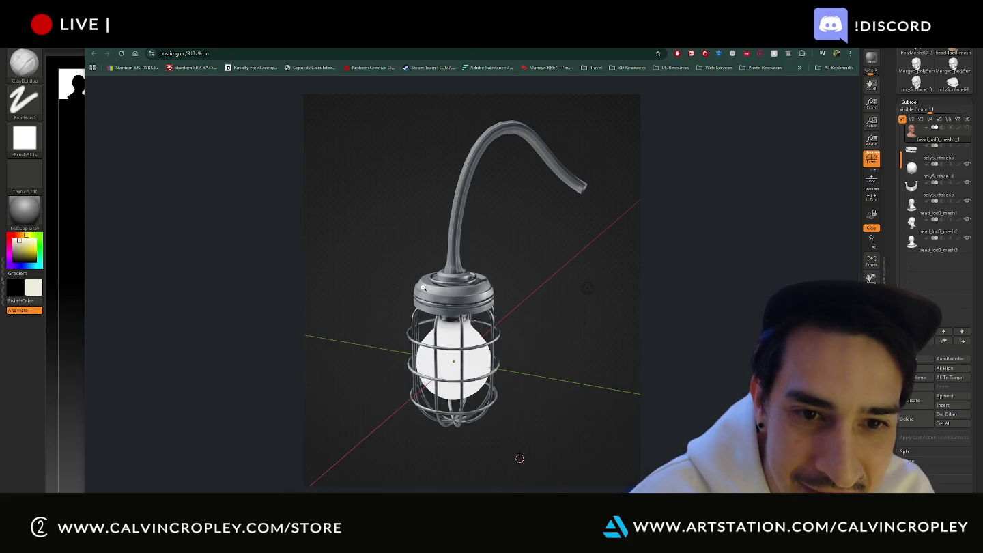
ctrl+scroll(423, 287, up, 6)
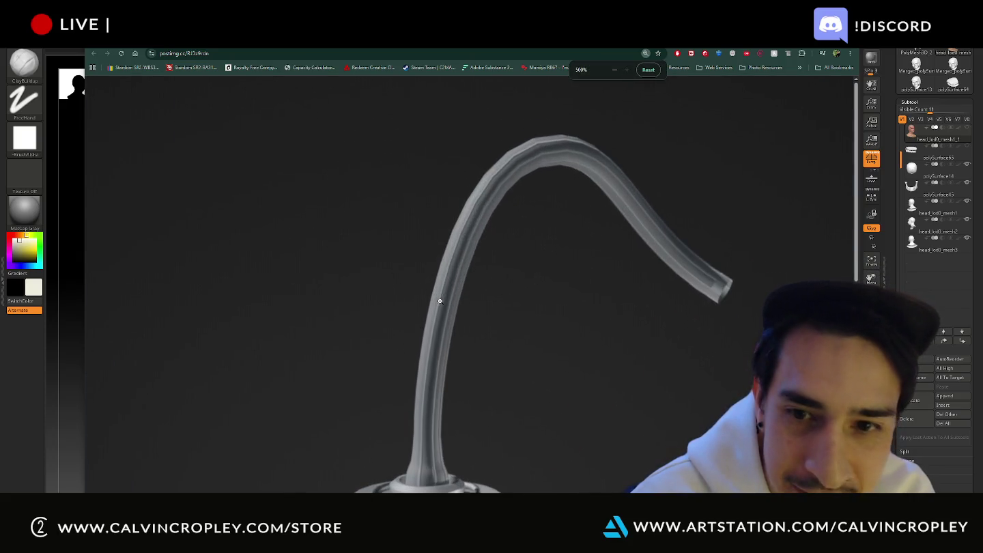
scroll(560, 256, down, 2)
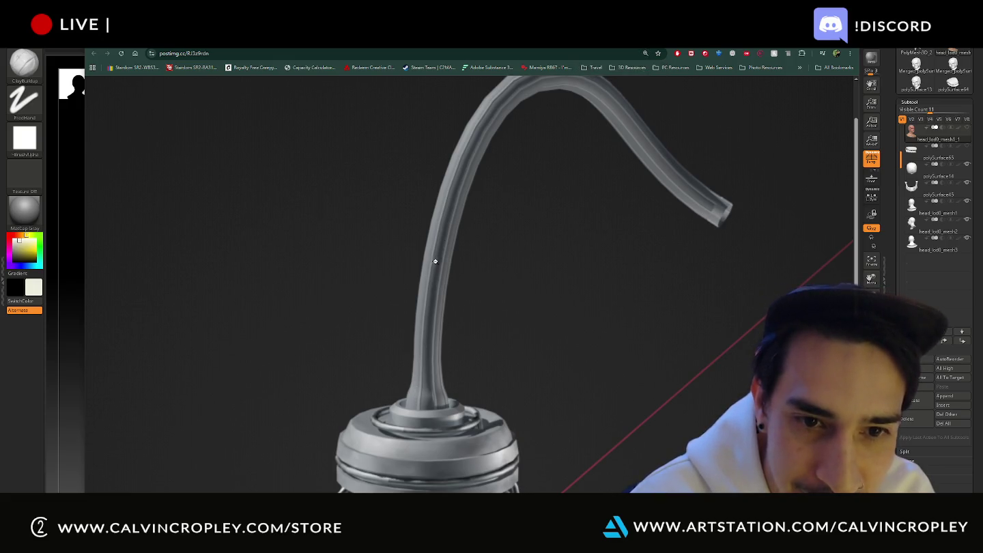
click(435, 317)
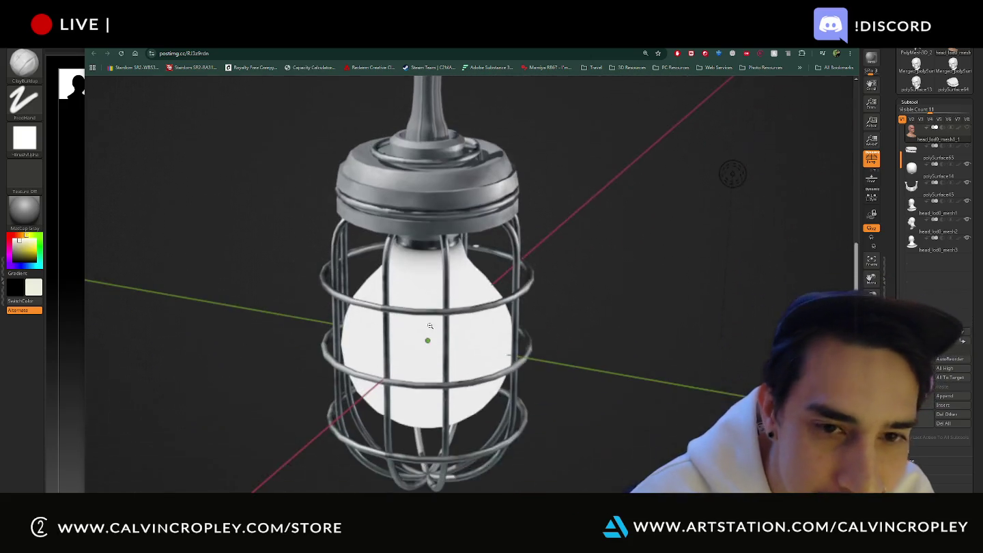
click(429, 290)
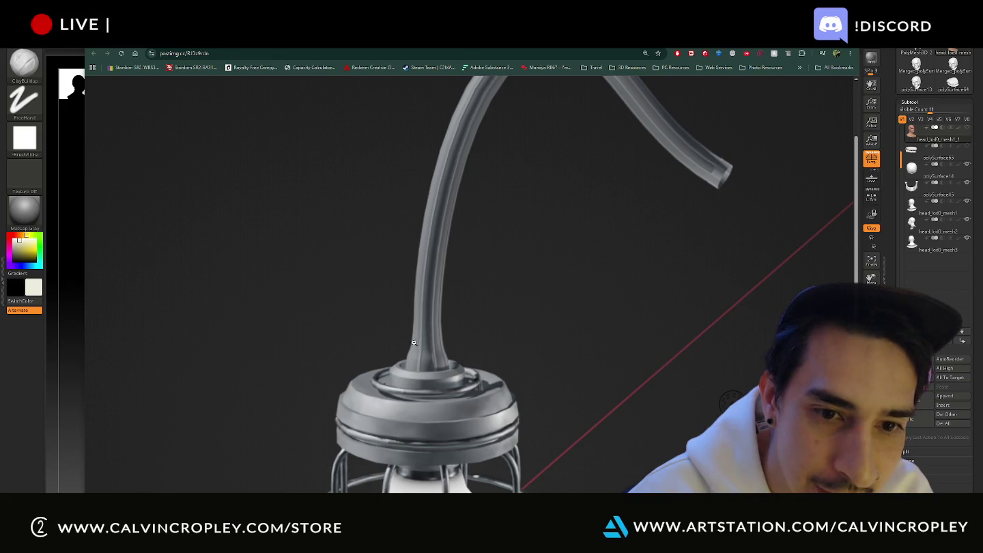
scroll(418, 268, down, 2)
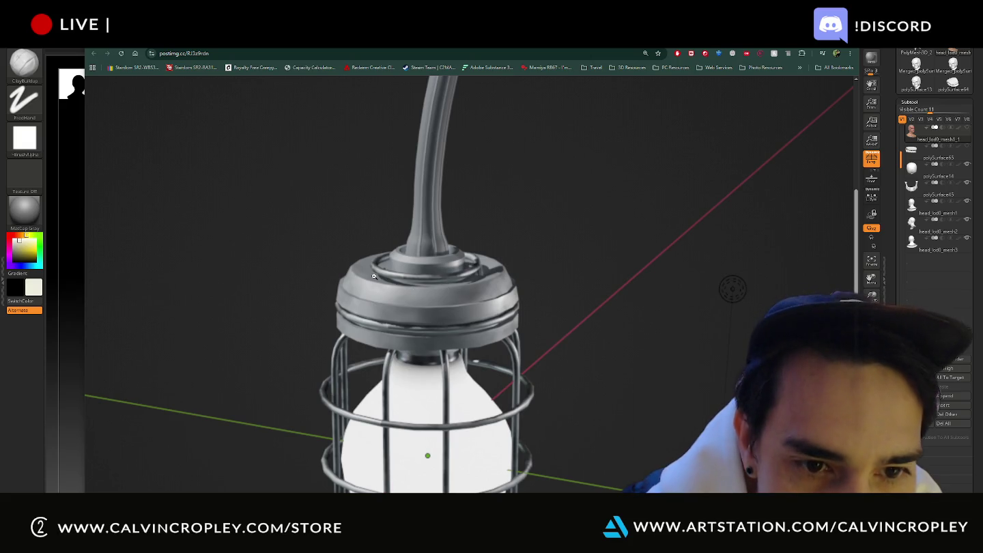
scroll(374, 279, down, 1)
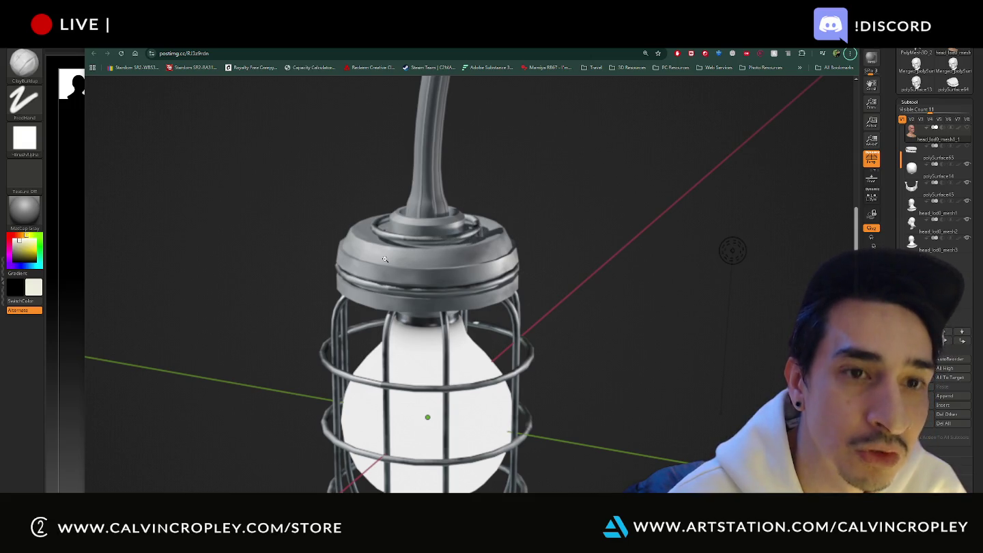
scroll(386, 258, down, 2)
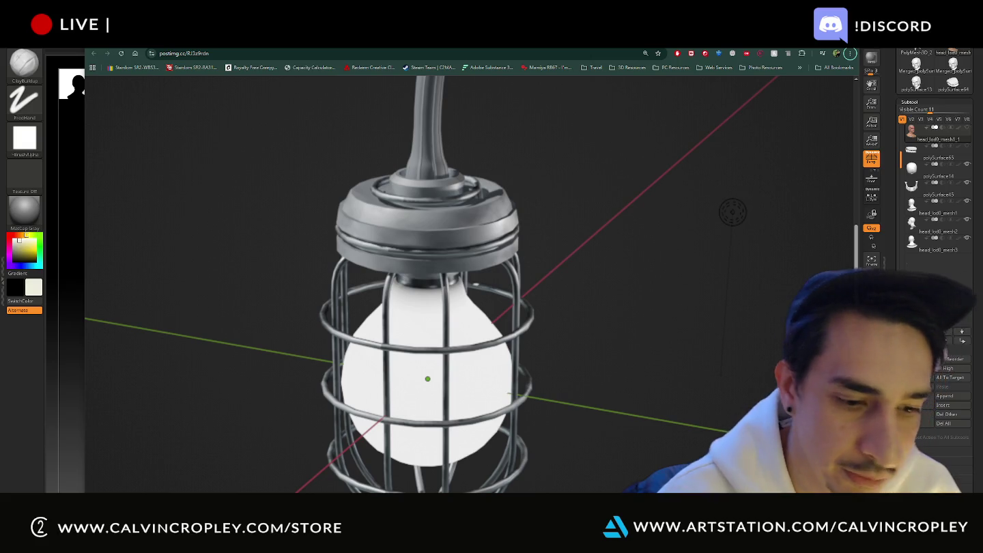
Step: Find Paint through the Start menu search and launch it
key(super)
text(pa)
key(Down)
key(Down)
key(Return)
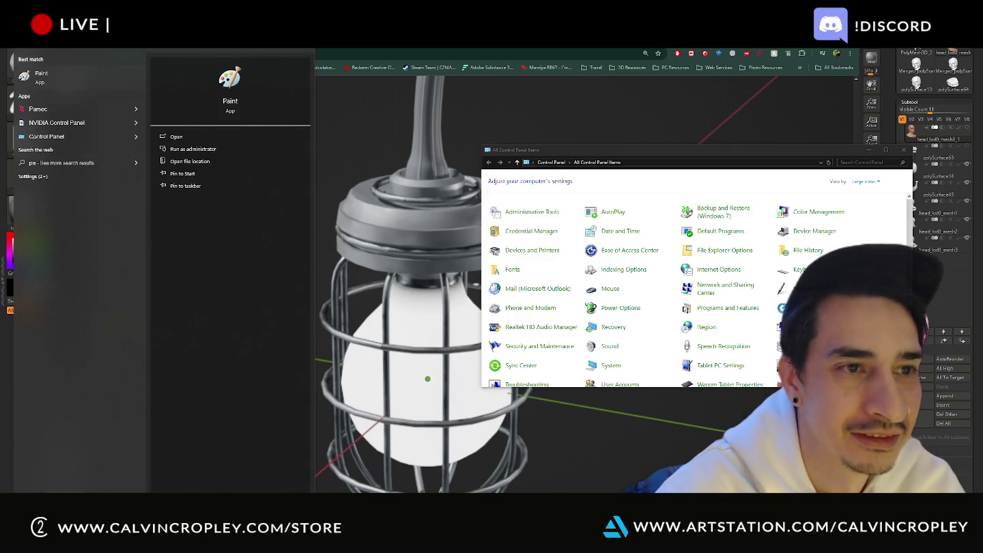
Step: Save the lamp image from the browser as 'lightglobe'
key(Return)
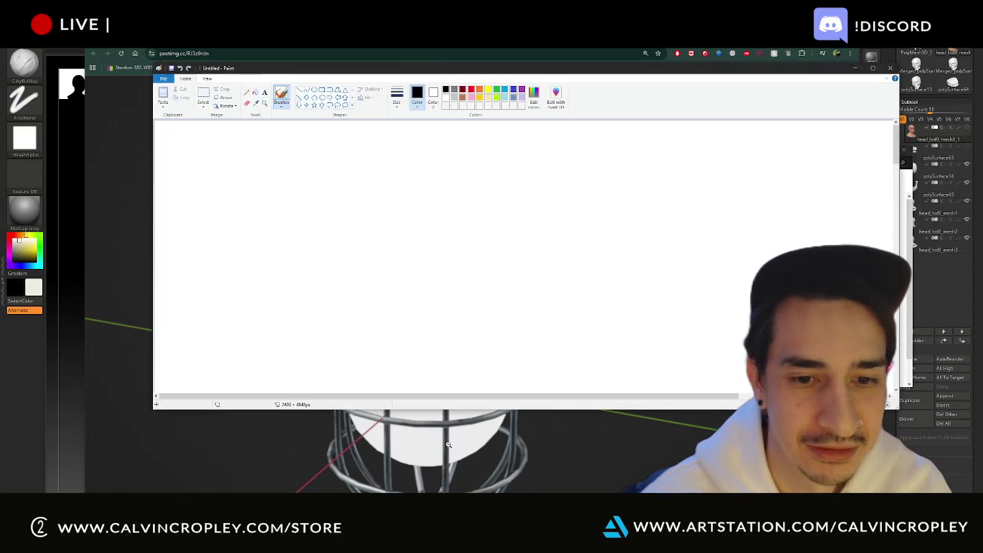
click(451, 446)
right_click(449, 329)
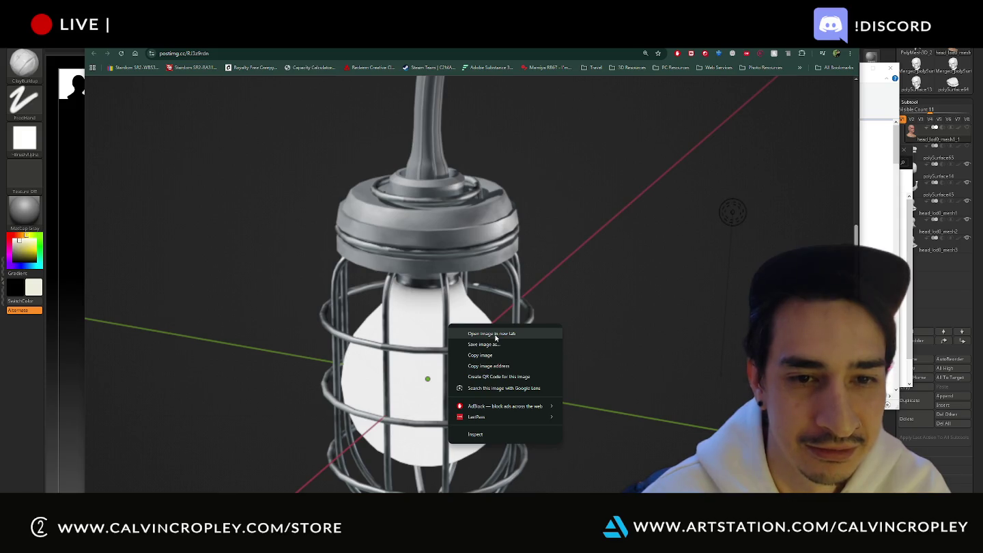
click(493, 344)
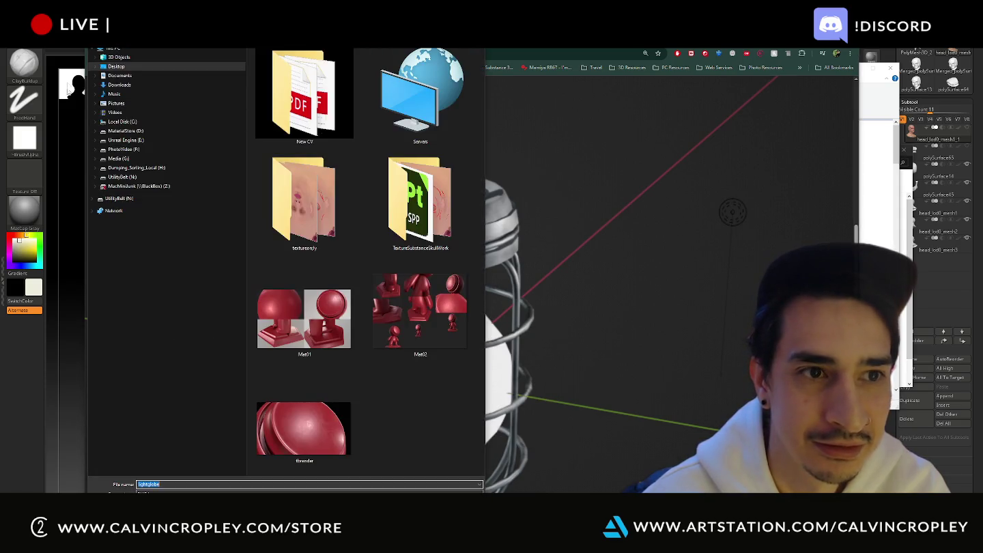
key(Return)
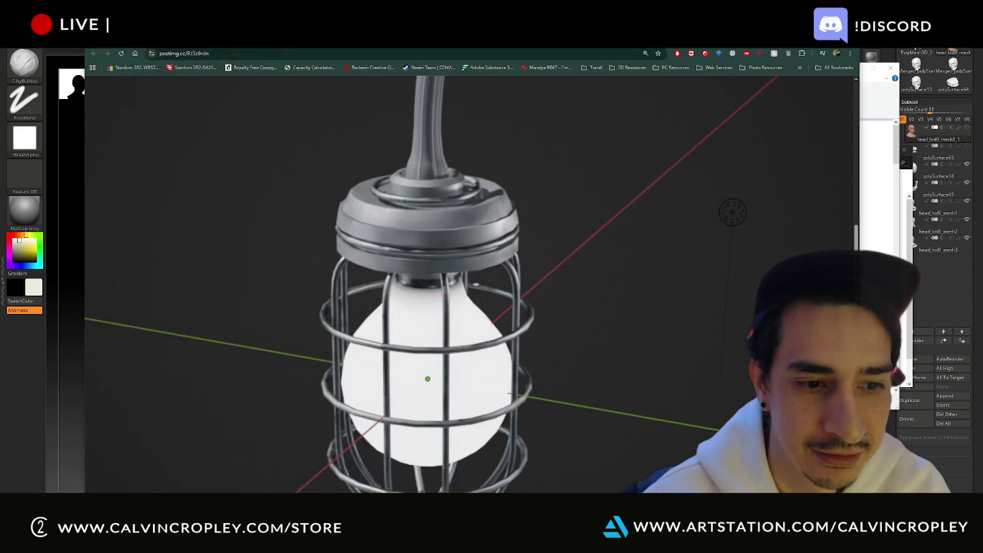
Step: Open the lightglobe picture in Paint
key(alt+Tab)
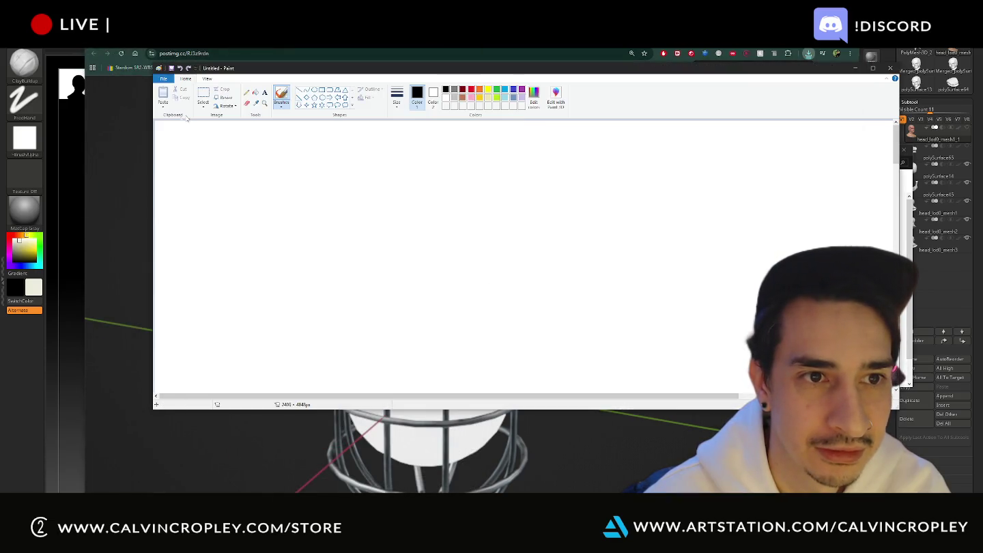
click(162, 79)
click(176, 109)
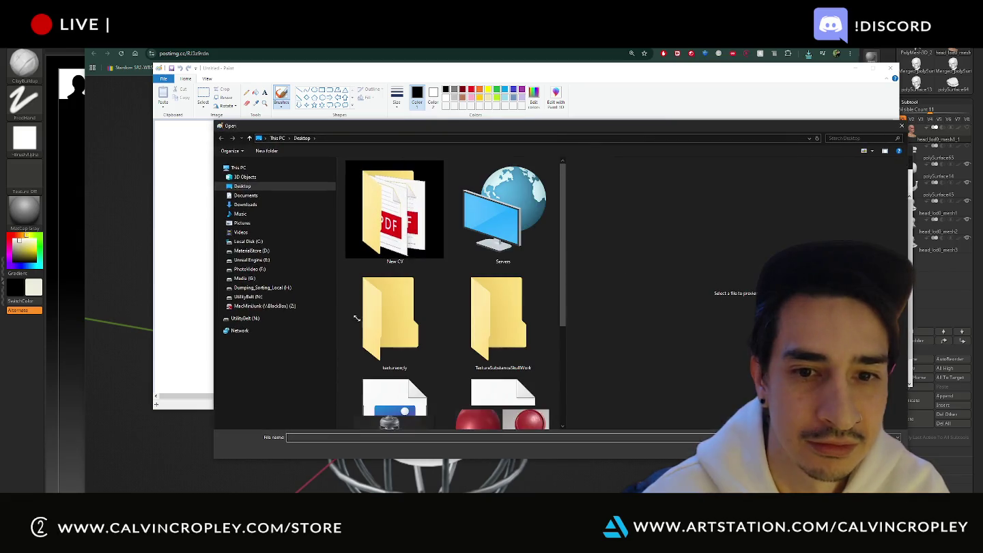
scroll(423, 314, down, 5)
click(382, 294)
double_click(382, 293)
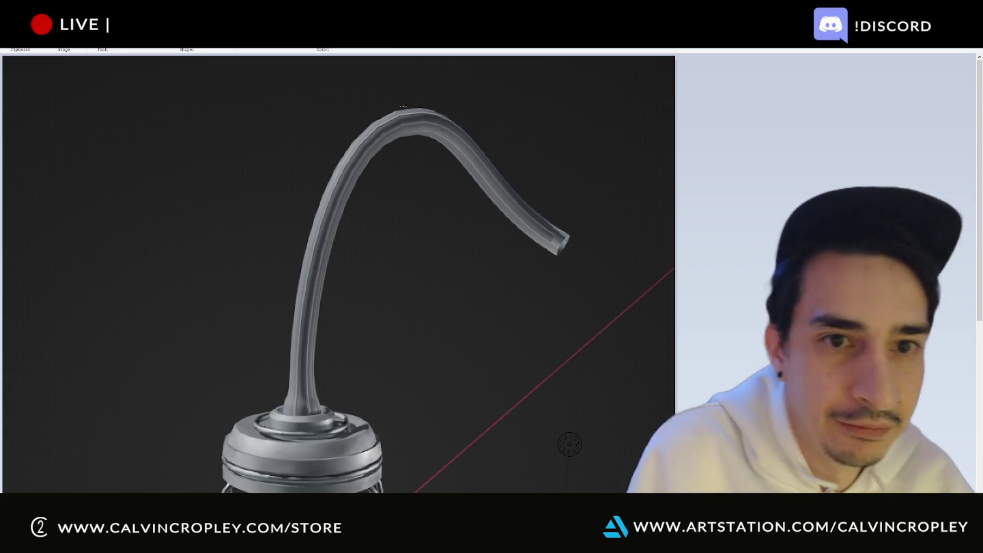
Step: Outline the hose's upper bend and outer edge in red, then add a base ring and hatch line
mouse_move(394, 111)
mouse_down()
mouse_move(412, 109)
mouse_move(368, 125)
mouse_move(325, 189)
mouse_up()
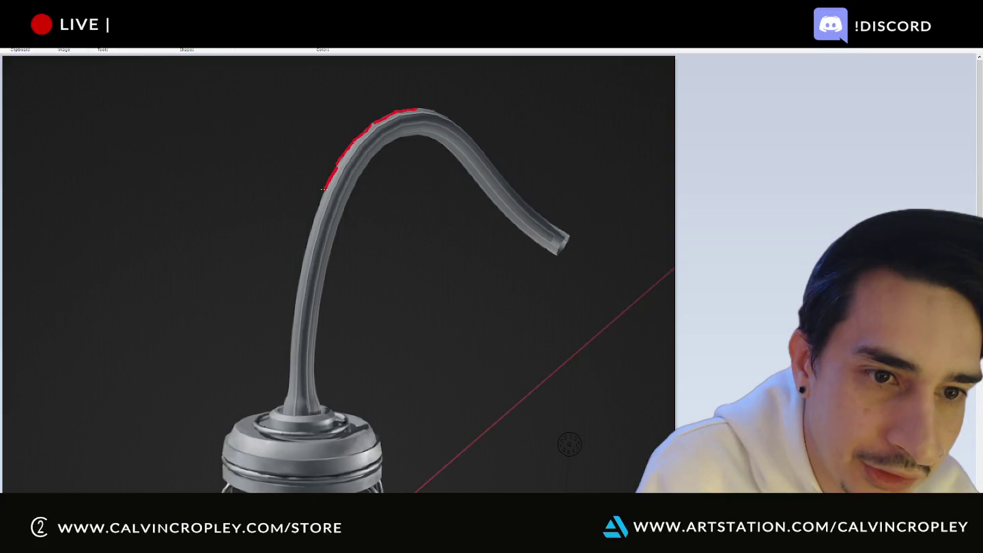
drag(310, 227, 310, 234)
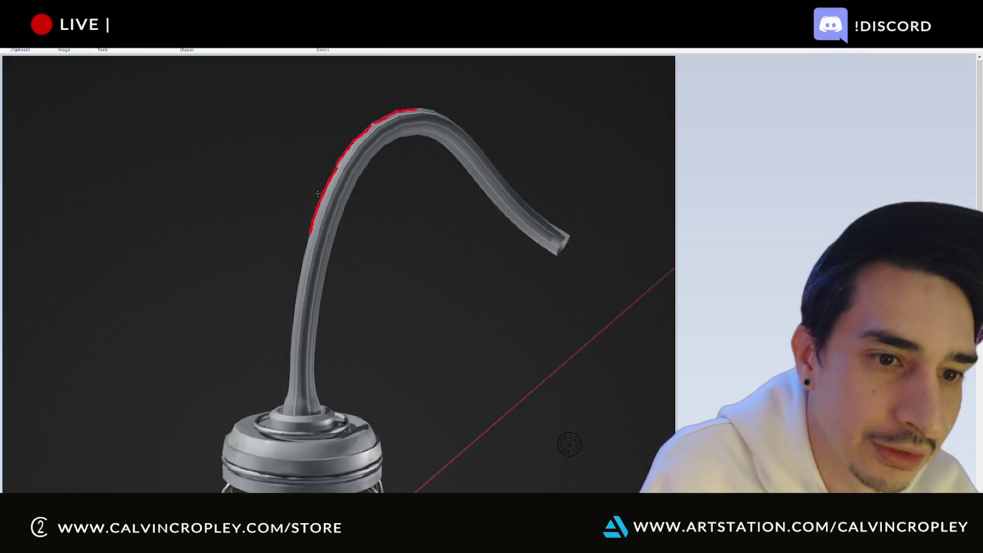
key(ctrl+z)
key(ctrl+z)
key(ctrl+z)
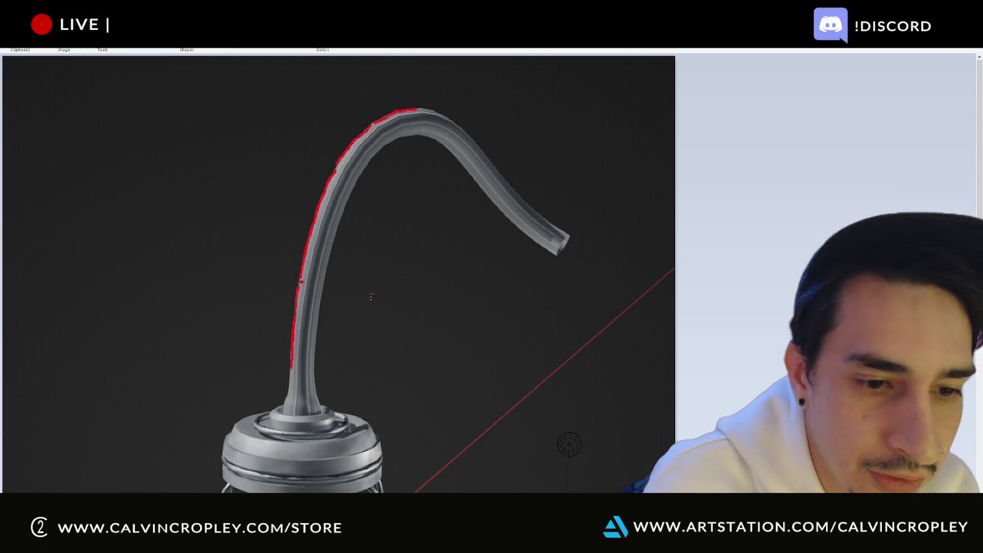
drag(287, 396, 312, 392)
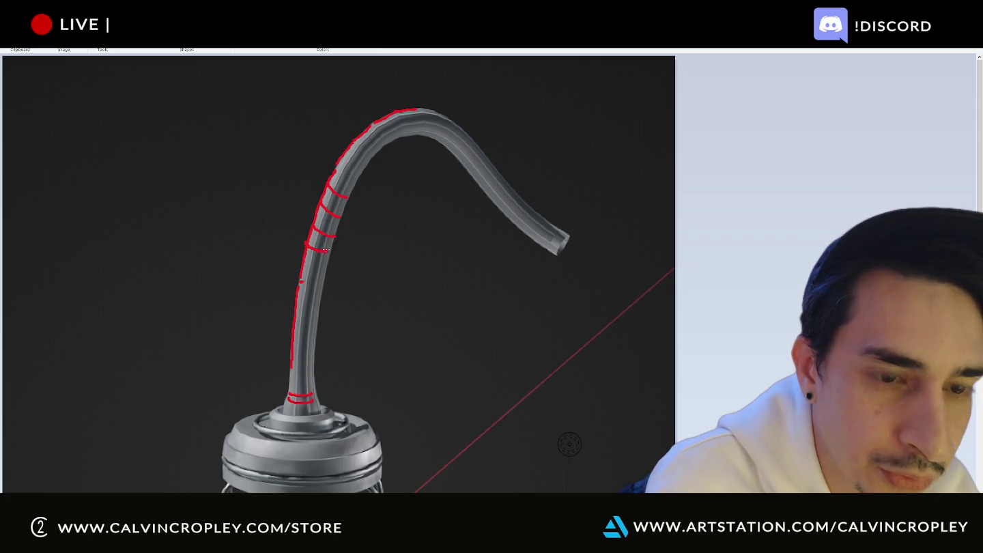
drag(305, 262, 325, 265)
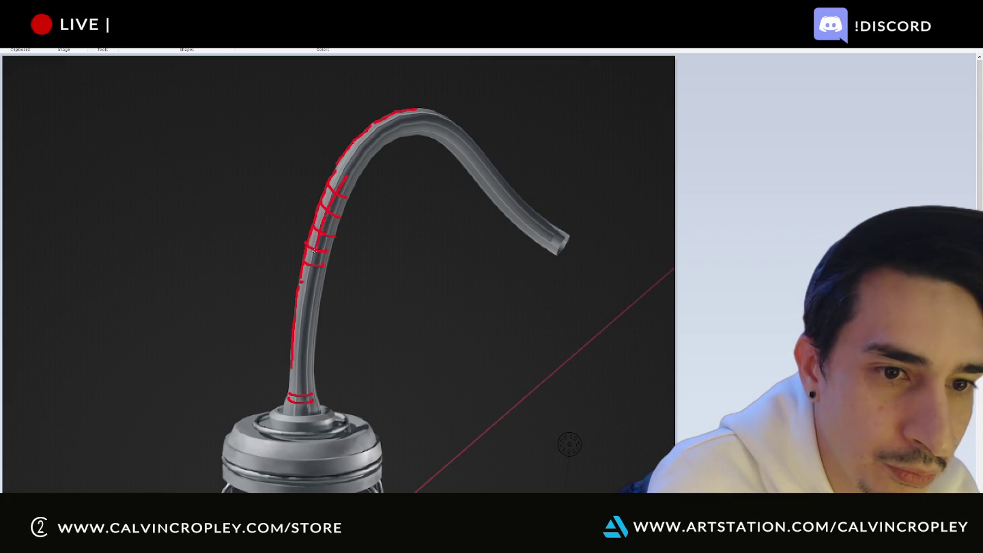
Step: Draw two red arrows at the hose's top bend, a line toward its tip, and a mark on the cap
drag(404, 69, 393, 92)
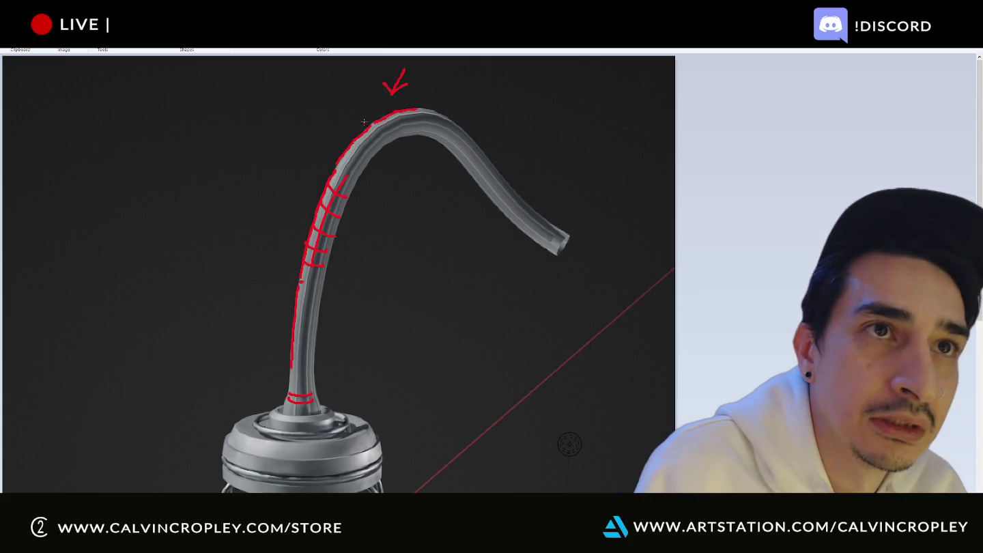
drag(355, 103, 370, 120)
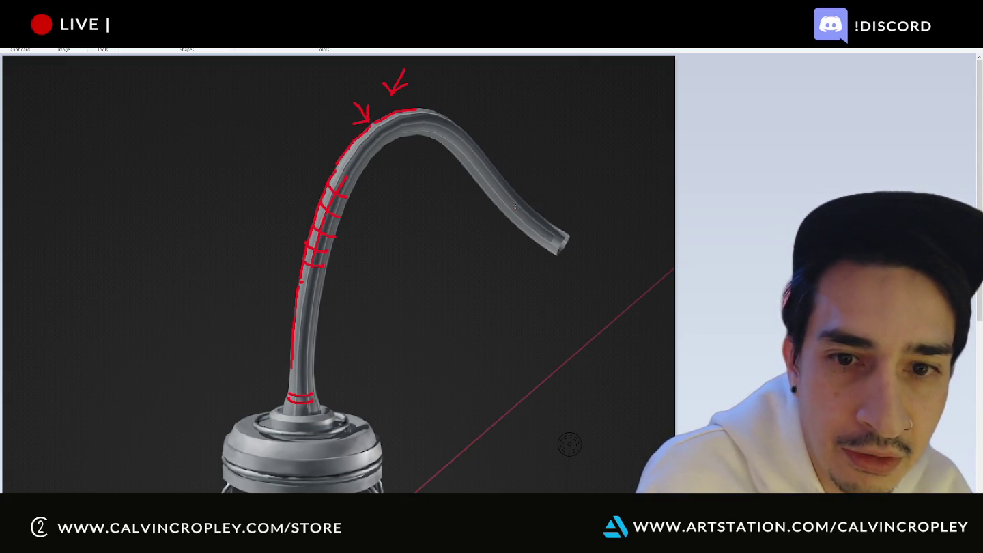
drag(567, 228, 480, 149)
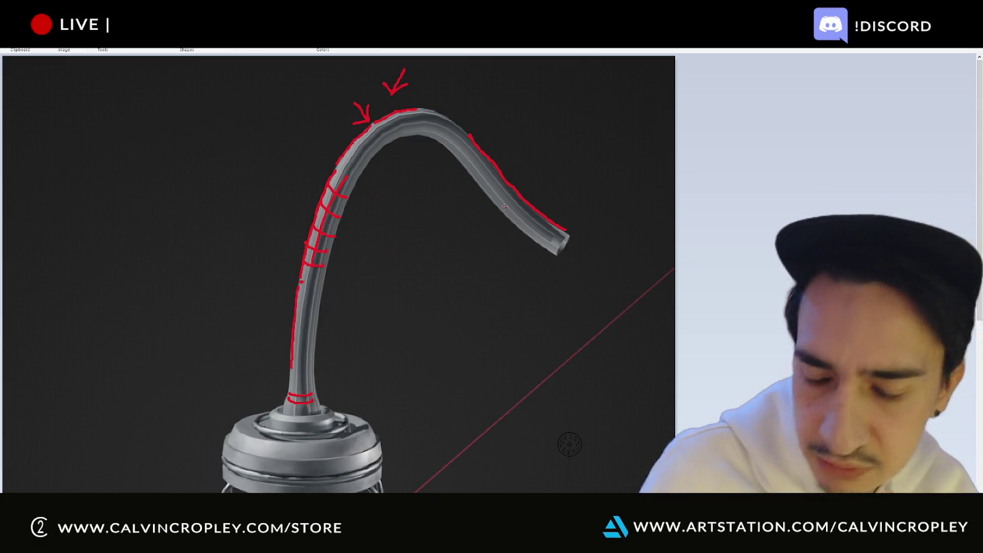
scroll(420, 249, down, 5)
scroll(376, 389, up, 2)
scroll(340, 270, up, 3)
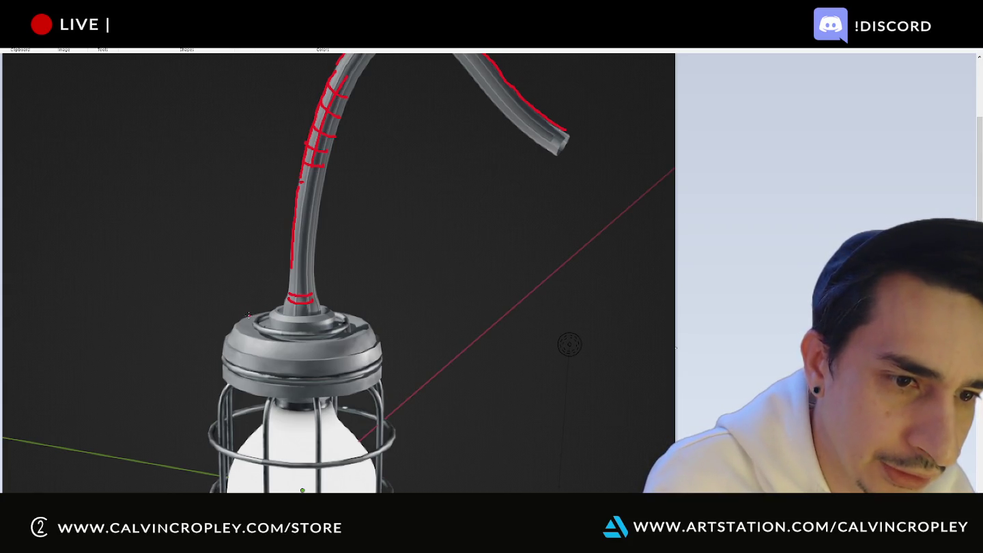
drag(286, 318, 292, 316)
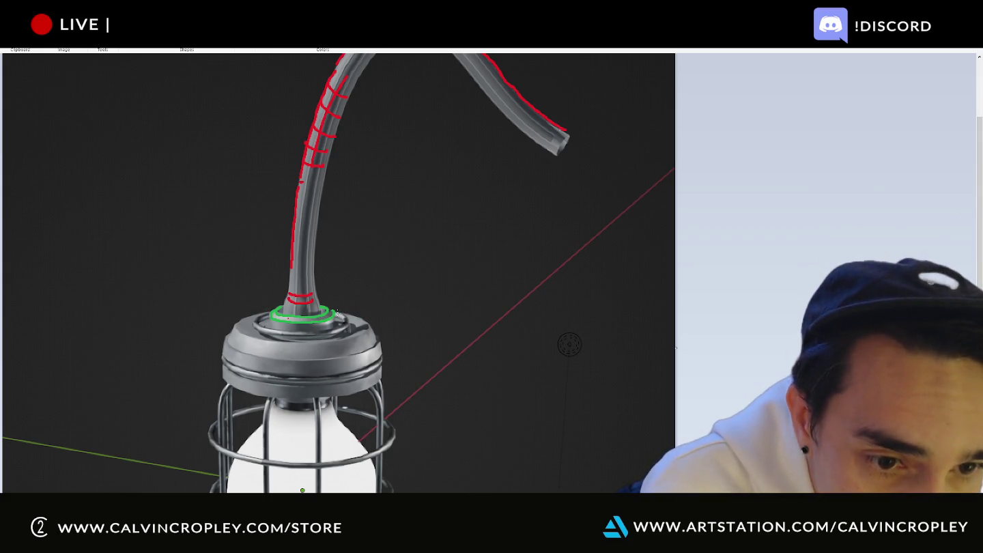
Step: Extend the green circle around the cap's top ring and dash red along the cap's lower edge
mouse_move(339, 314)
mouse_down()
mouse_move(303, 333)
mouse_move(259, 325)
mouse_up()
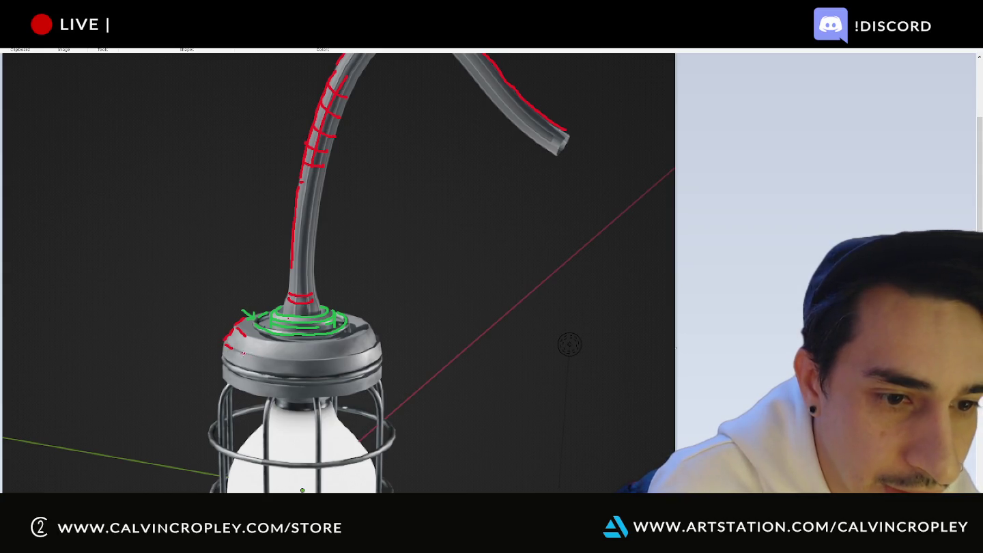
drag(274, 358, 292, 359)
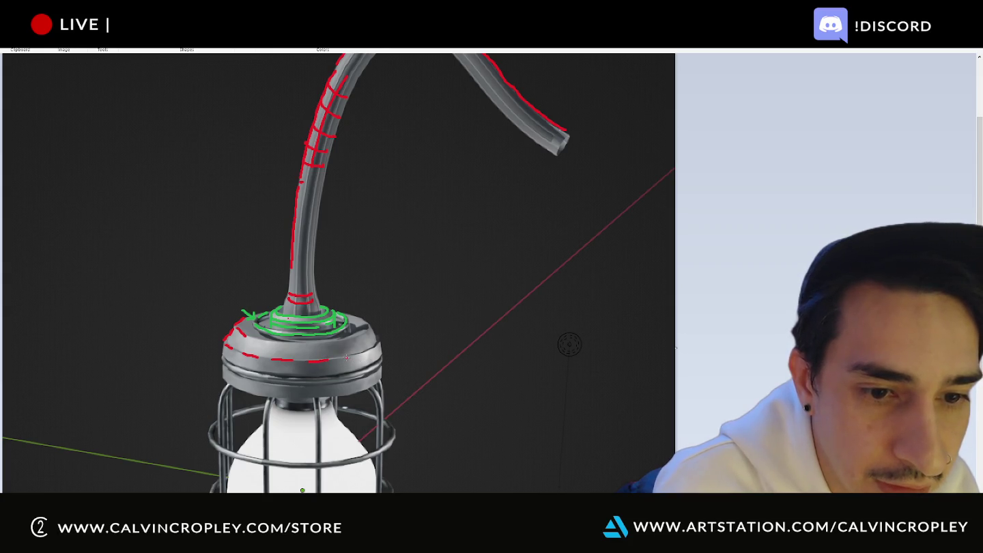
drag(374, 350, 380, 331)
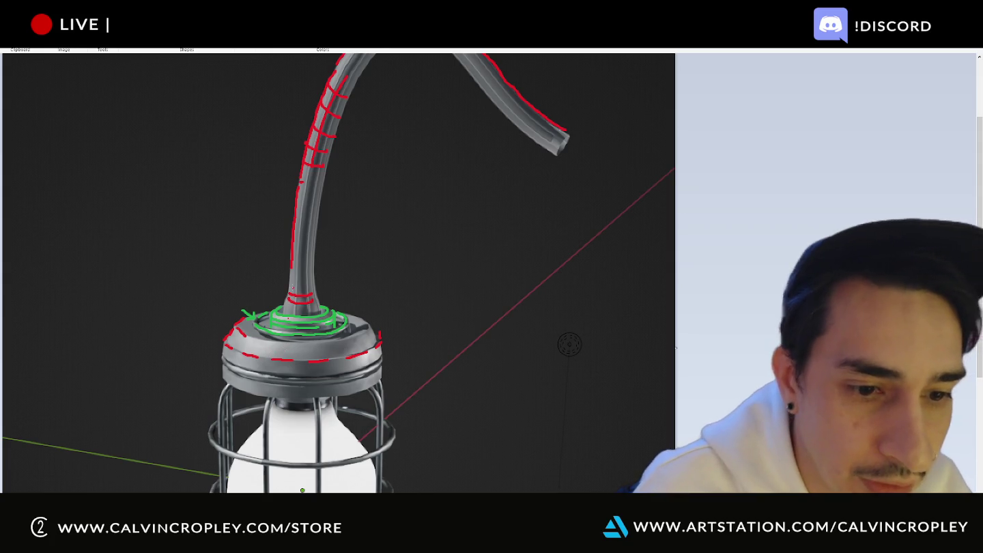
scroll(427, 256, down, 3)
scroll(427, 256, down, 3)
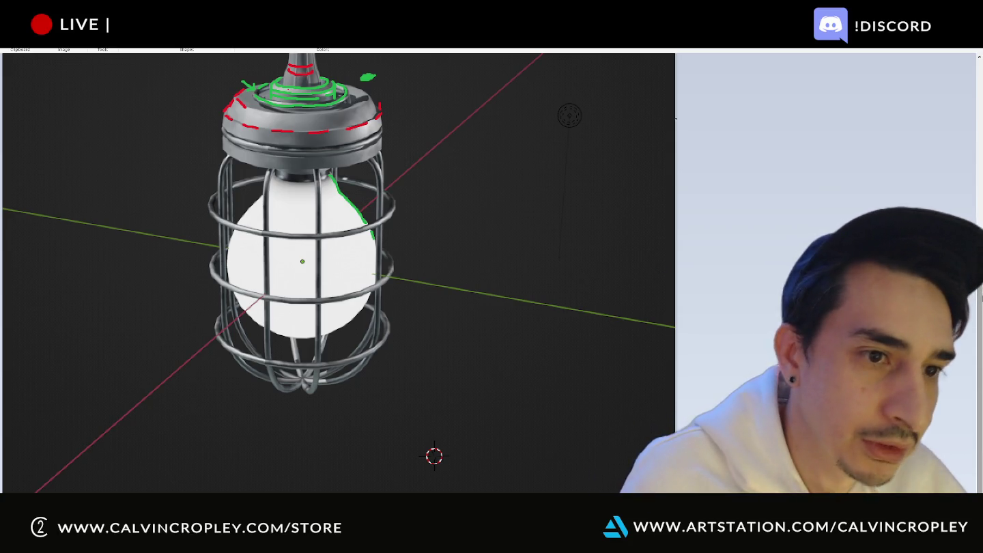
Step: Mark the bulb's socket under the cap in red and extend the green line beside the bulb
scroll(339, 273, up, 5)
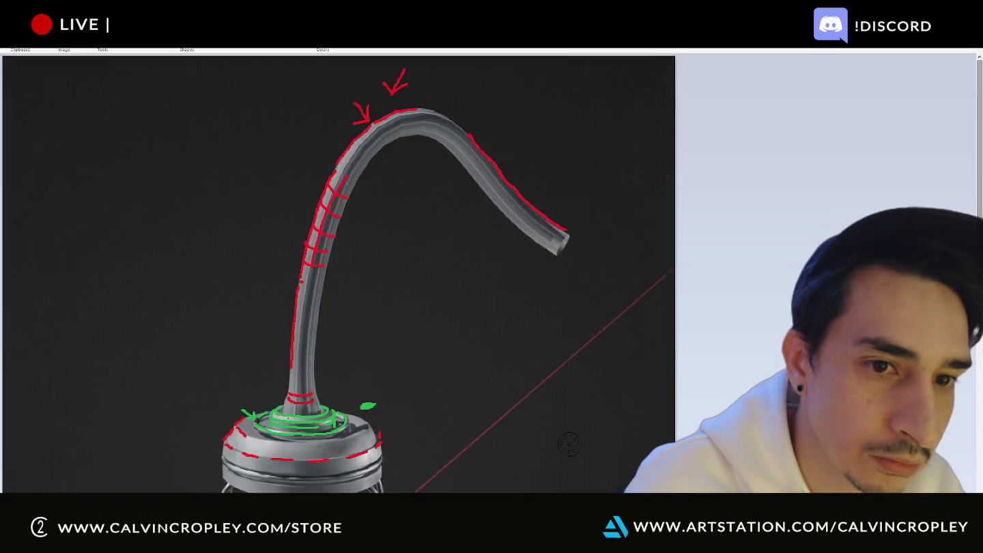
scroll(396, 251, down, 3)
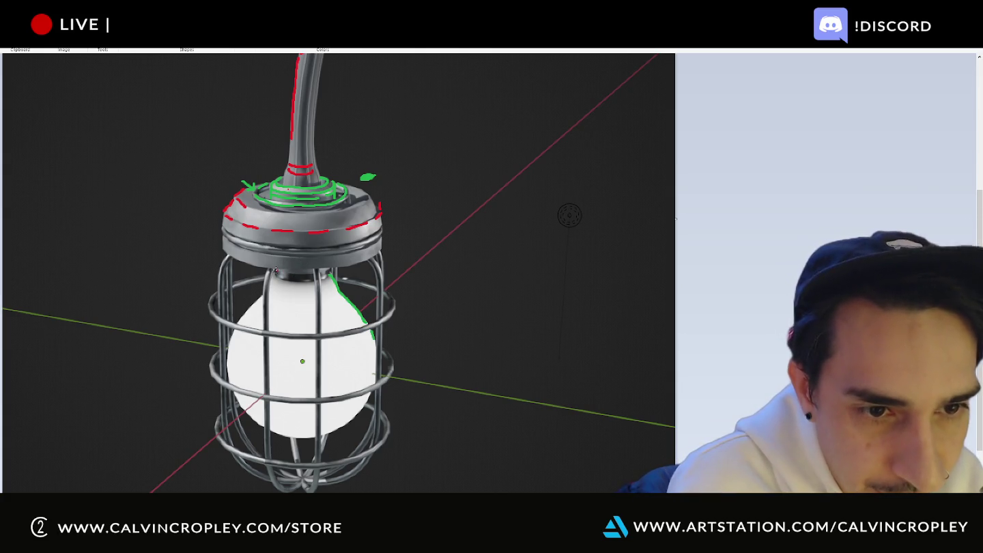
drag(314, 273, 277, 272)
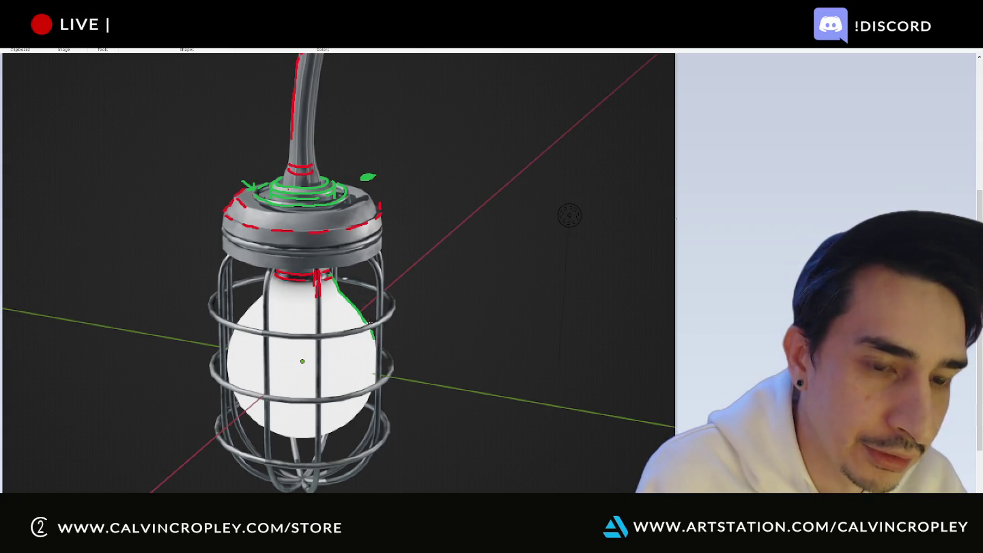
drag(365, 324, 375, 339)
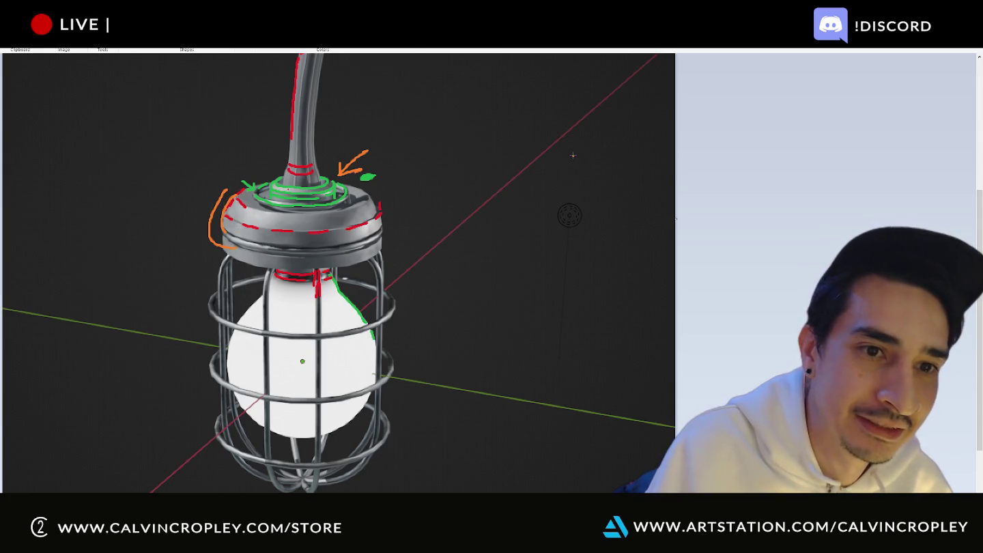
Step: Scroll up and down the Paint canvas to review the lamp's cage rings
scroll(477, 178, up, 2)
scroll(452, 183, up, 3)
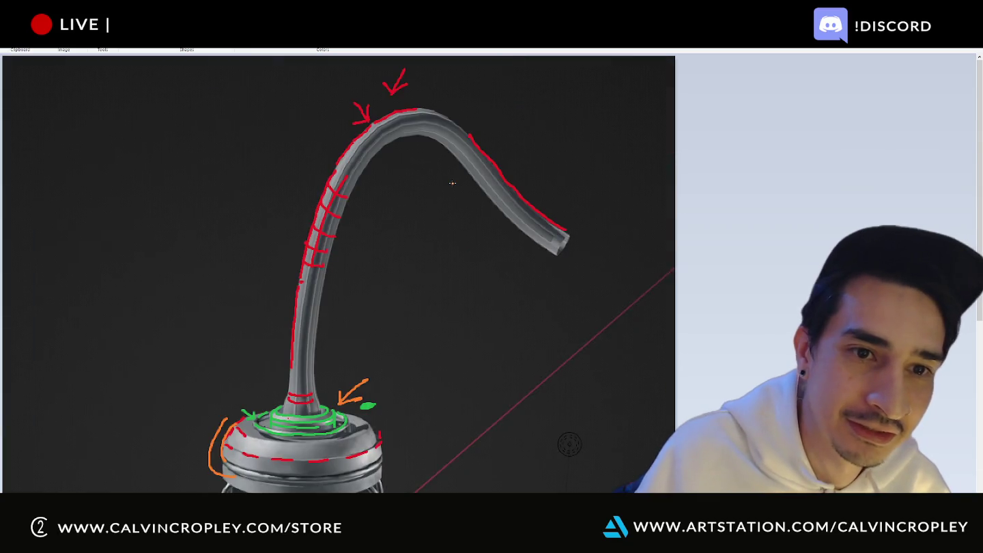
scroll(368, 184, down, 3)
scroll(392, 198, up, 3)
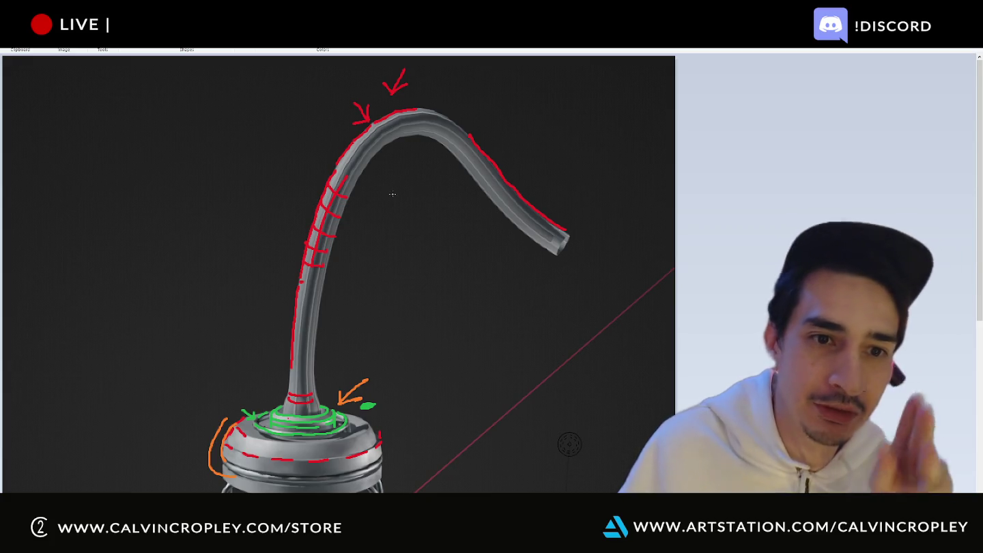
scroll(393, 199, down, 2)
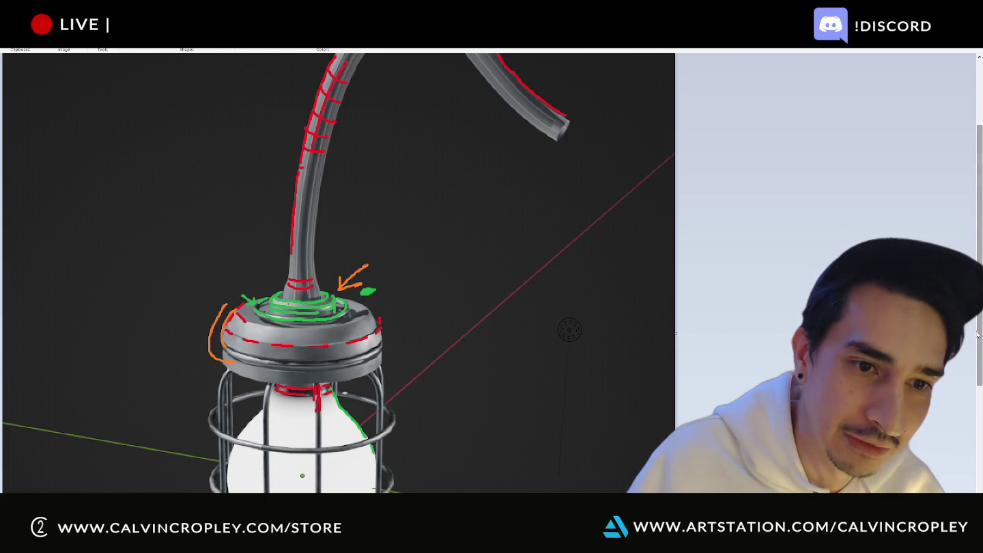
scroll(503, 198, down, 4)
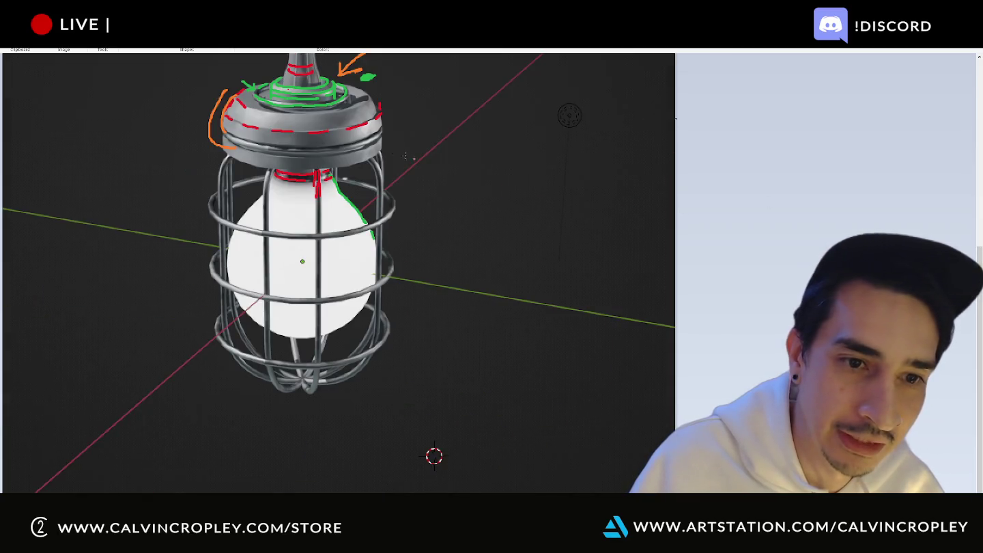
scroll(293, 279, up, 2)
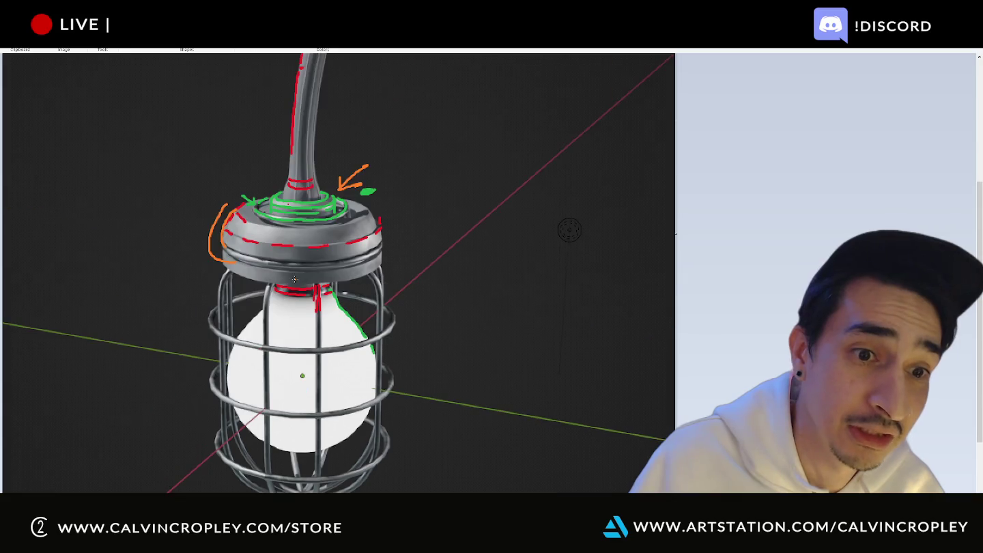
scroll(298, 274, down, 2)
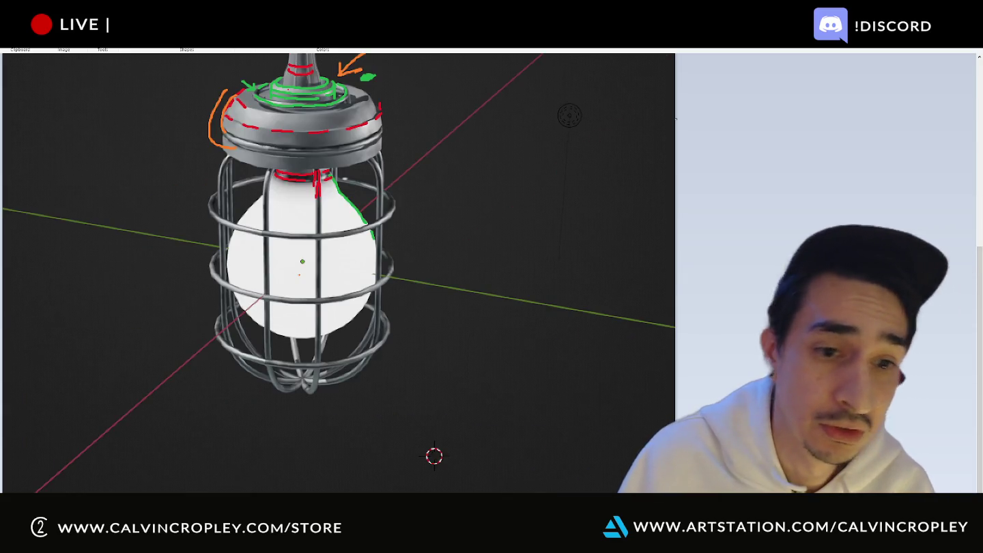
scroll(301, 273, up, 2)
scroll(300, 273, up, 1)
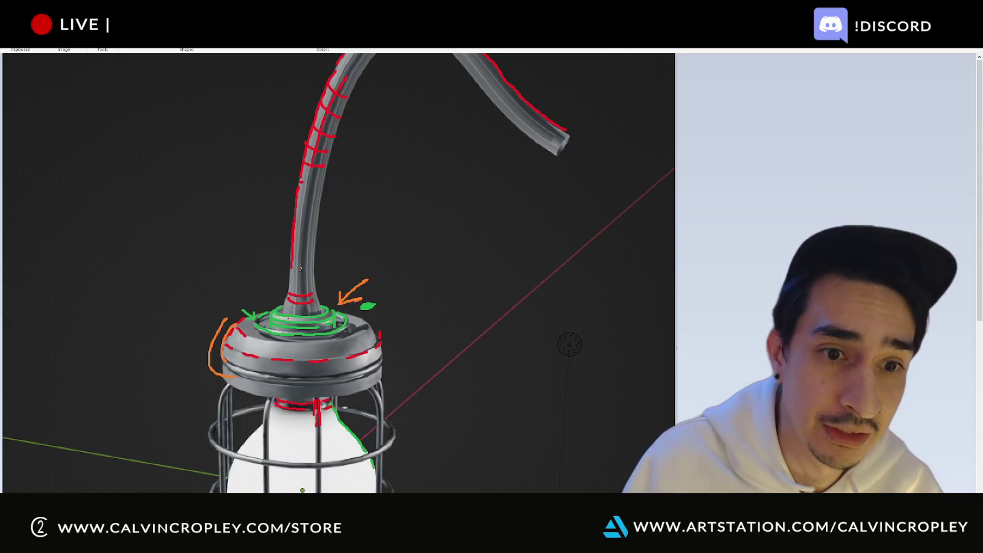
scroll(300, 267, down, 2)
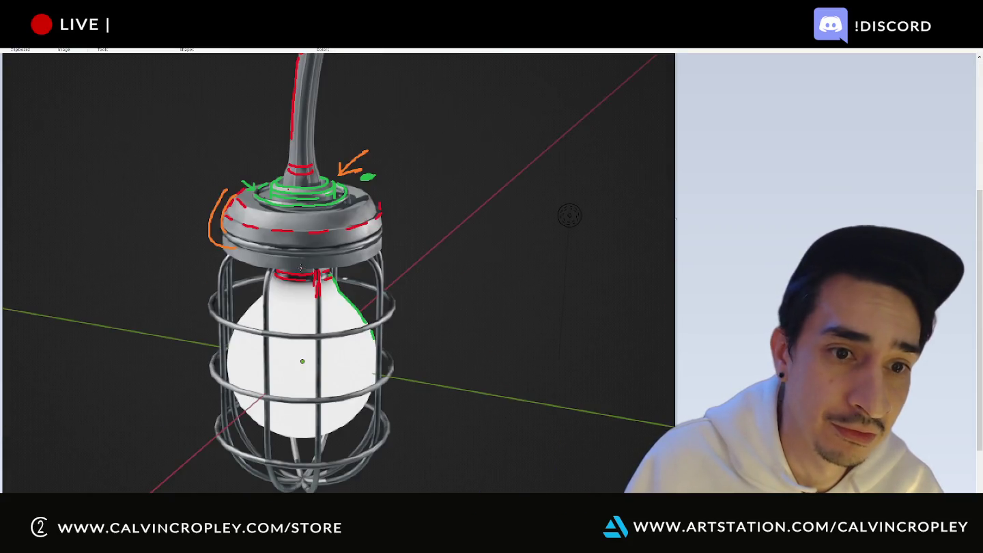
scroll(301, 267, up, 2)
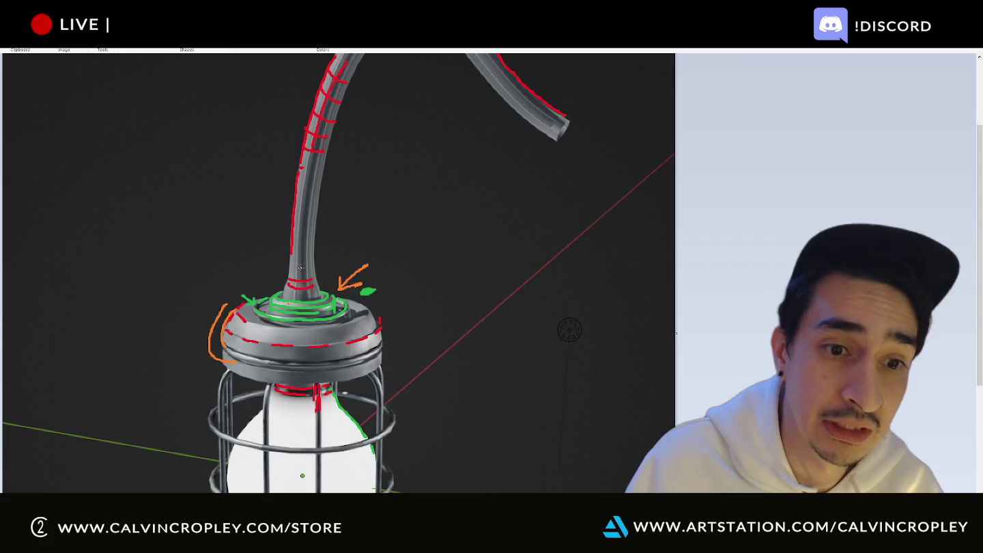
scroll(301, 267, down, 2)
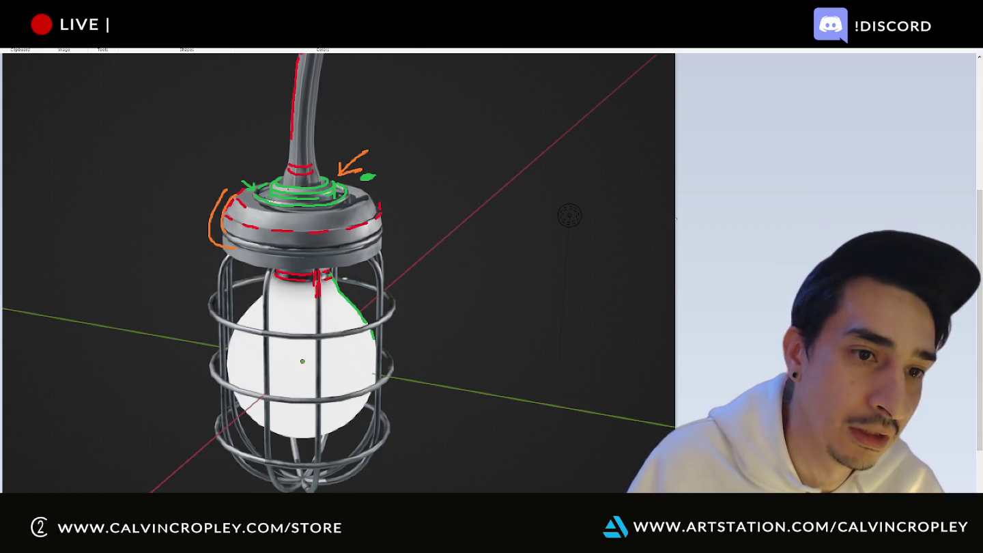
scroll(427, 236, down, 3)
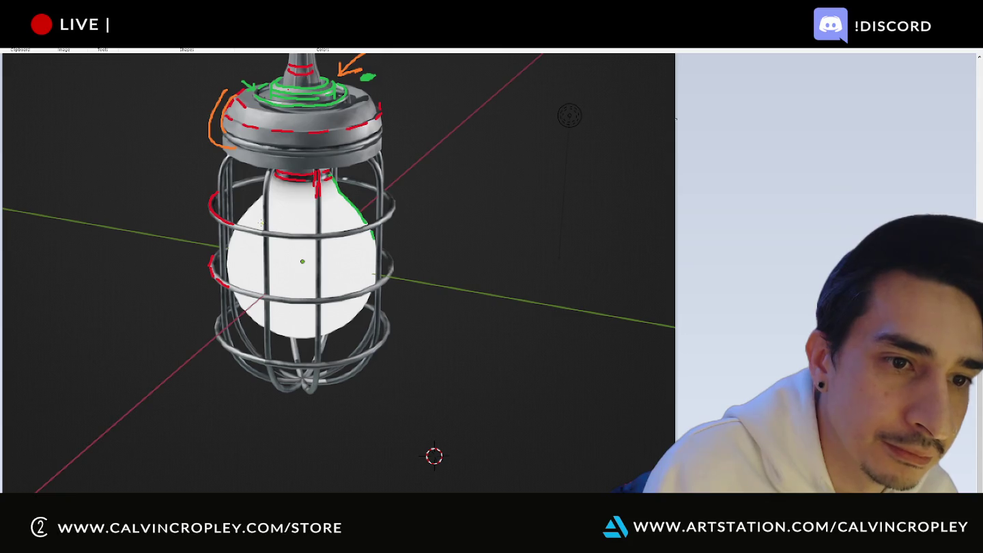
Step: Trace yellow-green strokes across the cage near the socket
drag(262, 223, 273, 222)
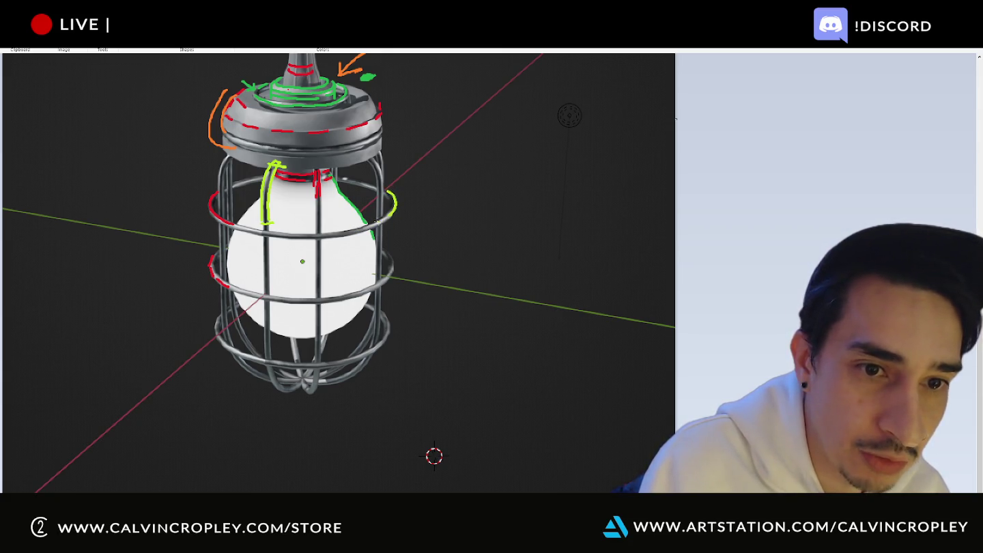
drag(328, 228, 309, 236)
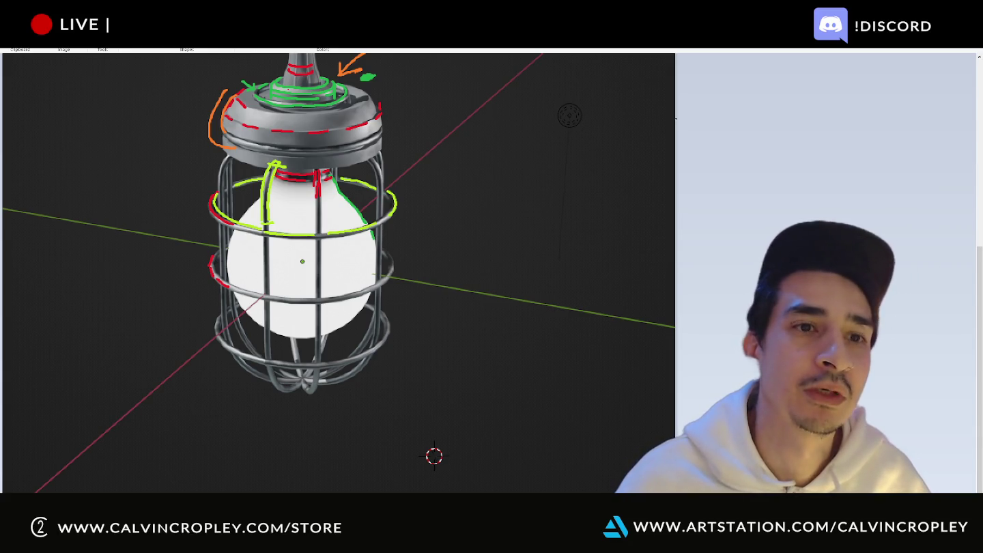
Step: Open Alien-08-IncandescentBulb.bmp from Chrome's downloads in Photos
key(alt+Tab)
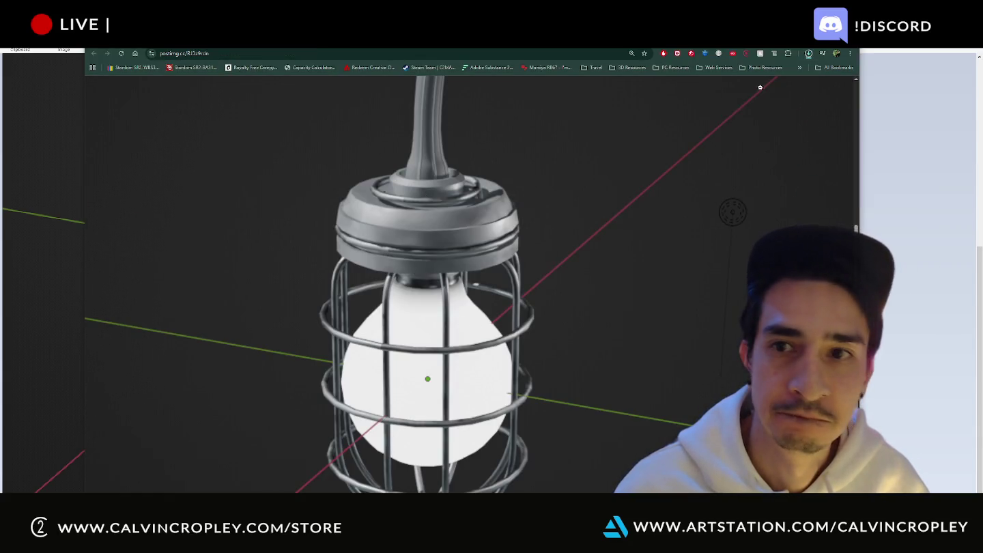
click(807, 54)
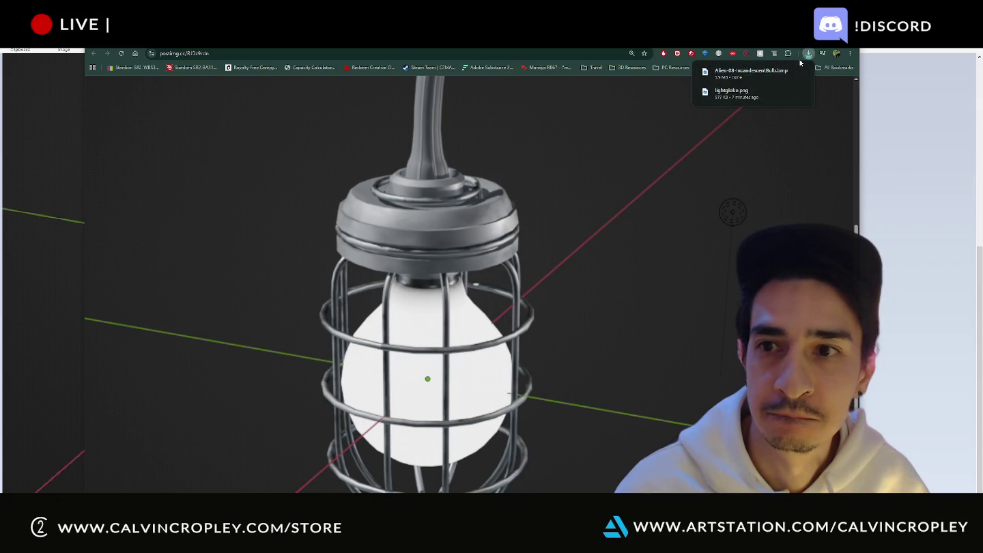
click(763, 74)
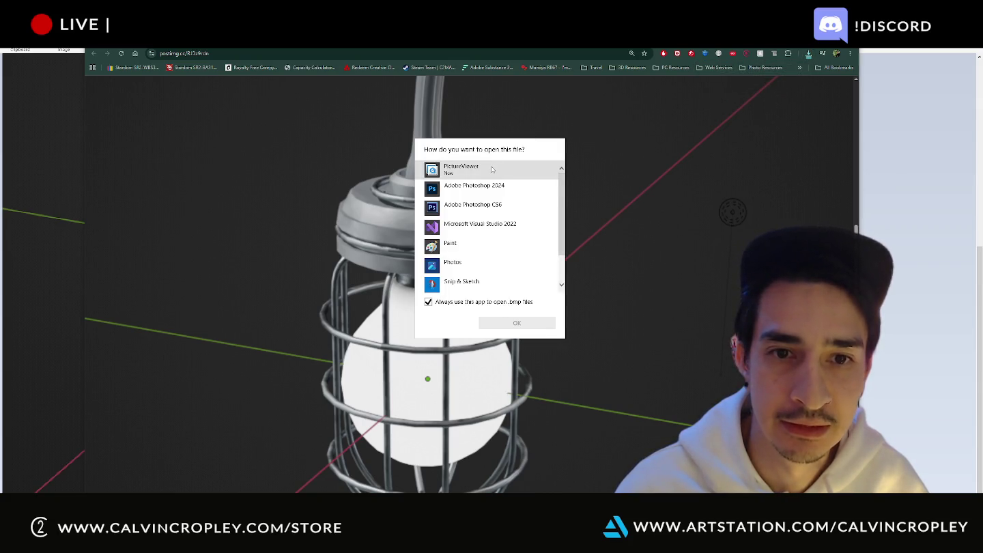
scroll(490, 205, down, 2)
click(487, 231)
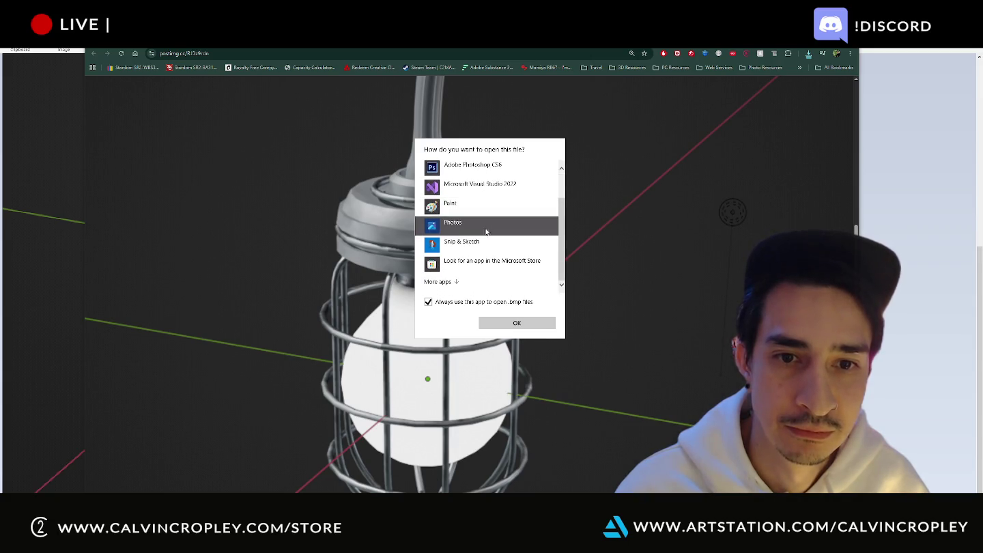
click(485, 317)
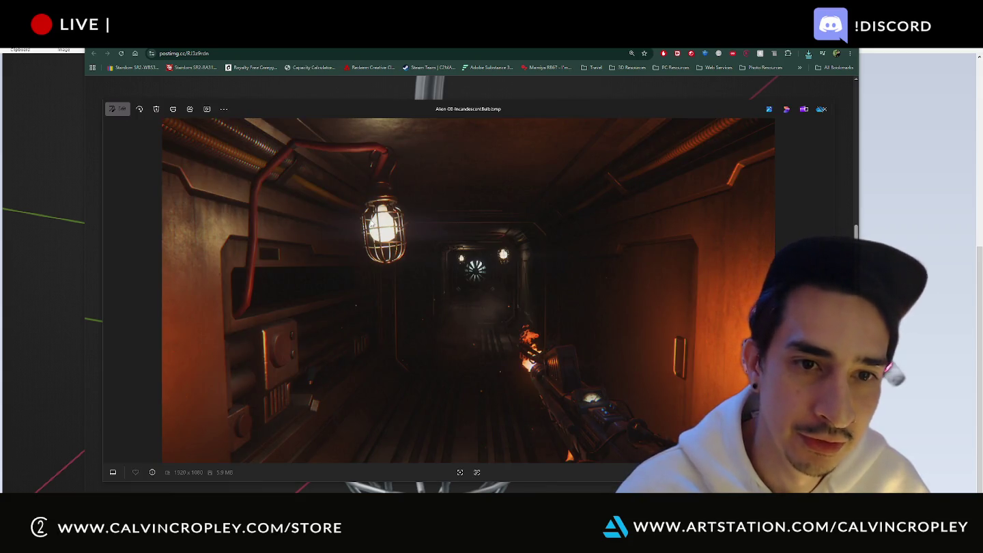
Step: Zoom in and out on the Alien corridor reference to study its caged lamp
scroll(376, 223, up, 1)
scroll(369, 219, up, 2)
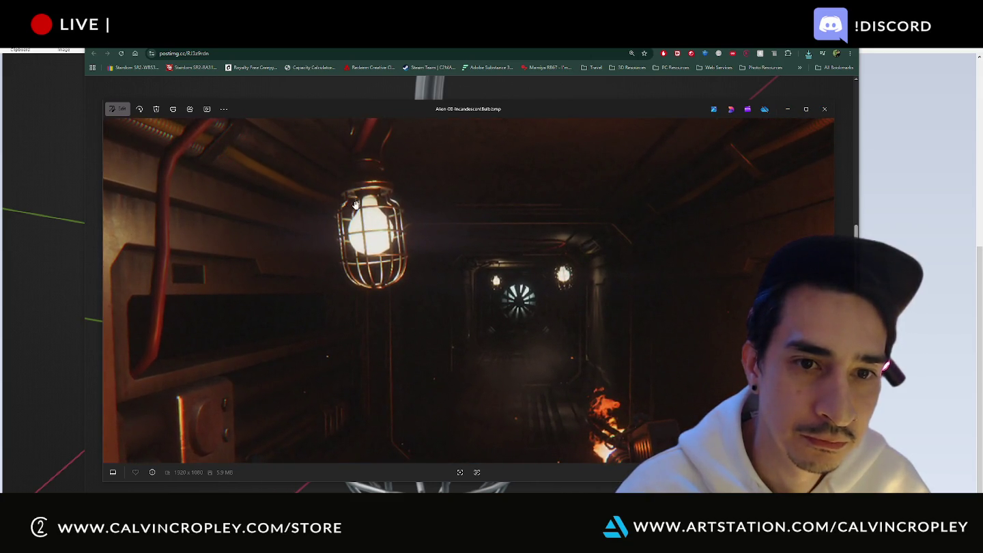
scroll(355, 208, up, 2)
scroll(358, 209, up, 1)
scroll(359, 211, up, 1)
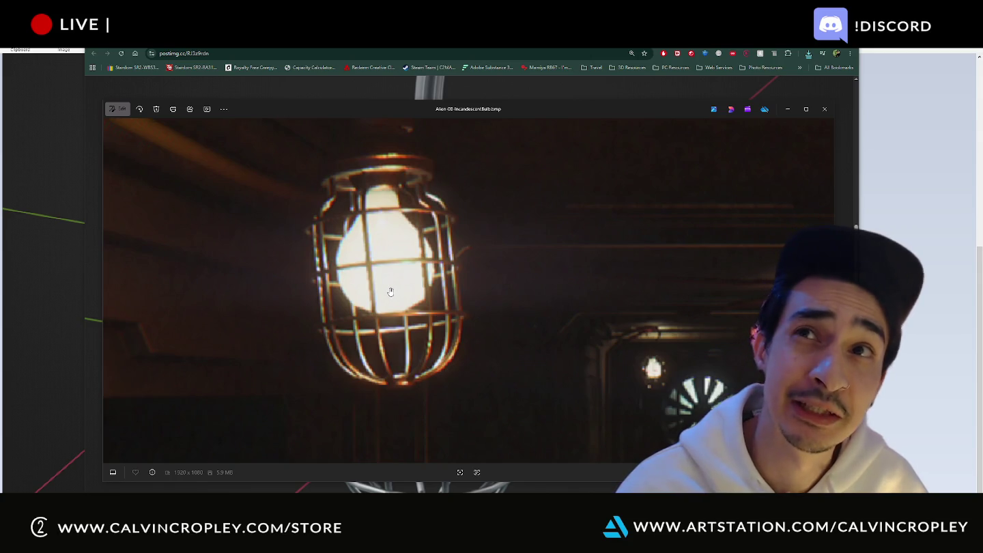
scroll(390, 292, down, 1)
scroll(390, 292, down, 2)
scroll(391, 291, down, 1)
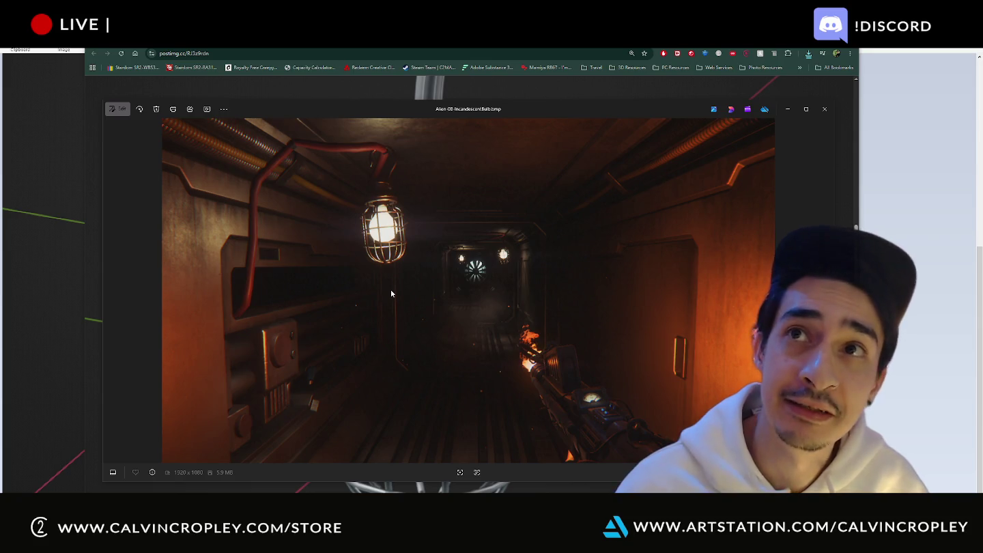
scroll(205, 306, up, 2)
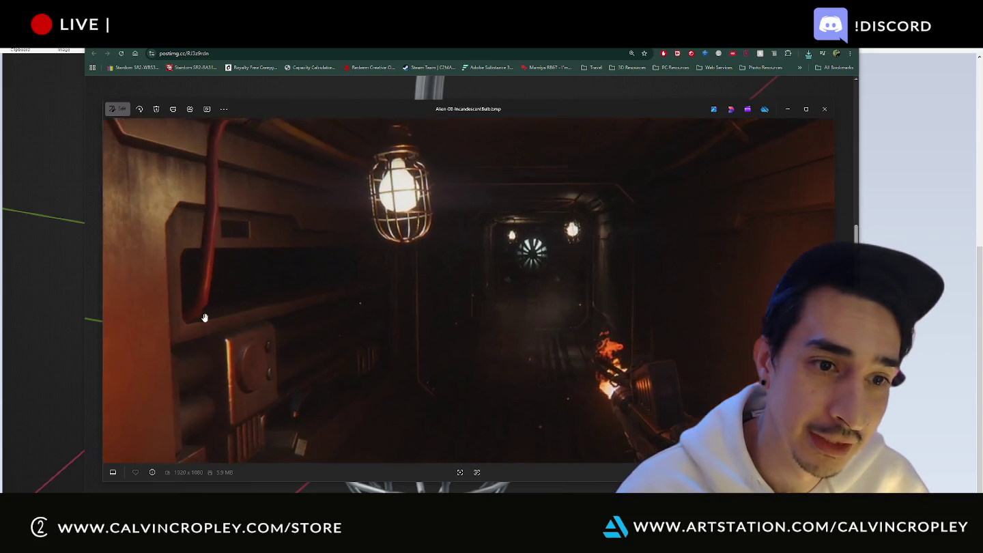
scroll(198, 304, up, 2)
scroll(191, 303, up, 2)
scroll(193, 303, up, 2)
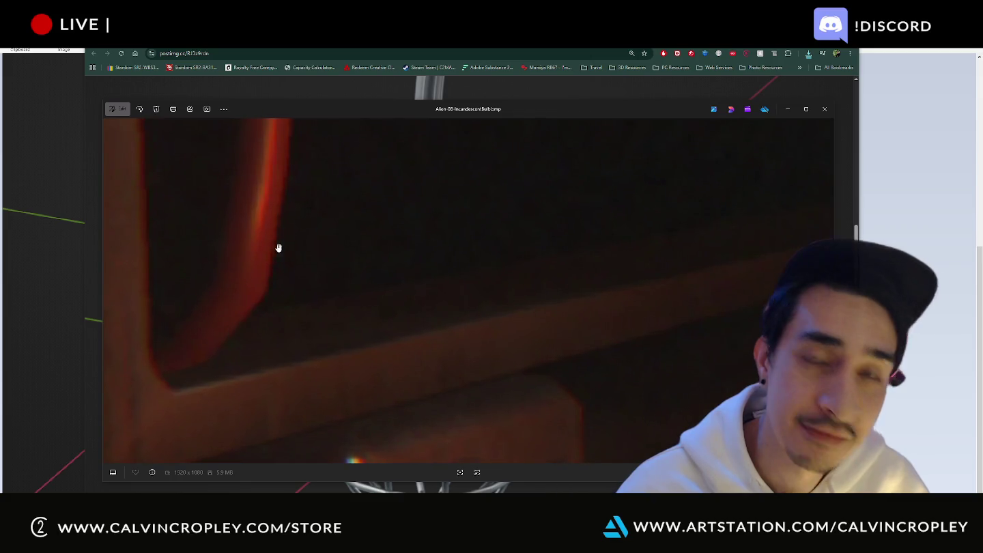
scroll(235, 410, down, 5)
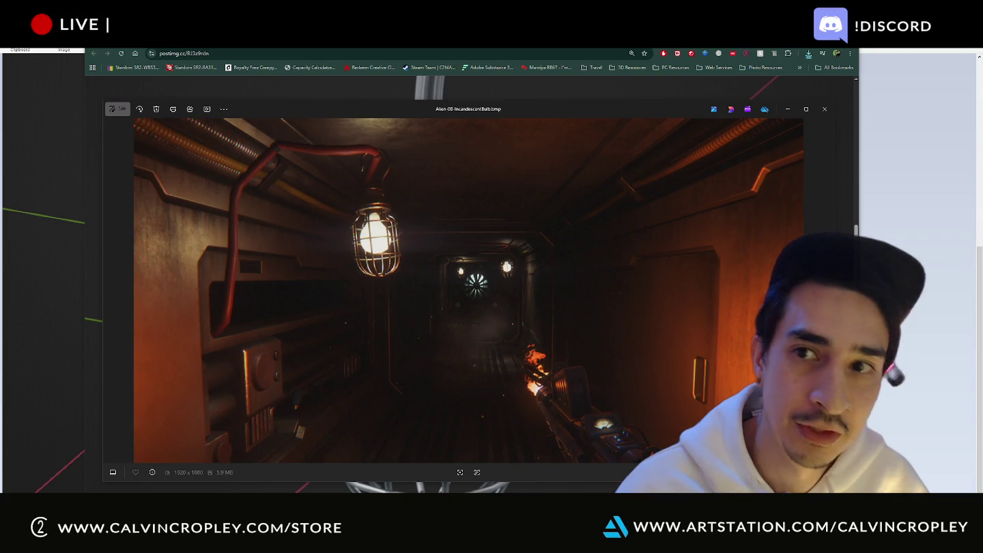
Step: Glance at the lamp paint-over in Paint, then return to the corridor reference
key(alt+Tab)
ctrl+scroll(338, 273, up, 3)
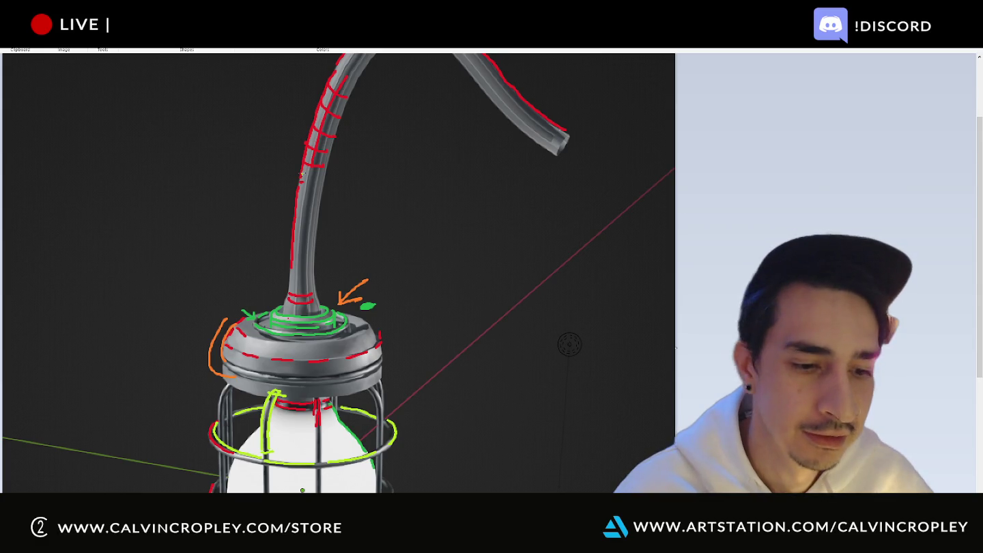
key(alt+Tab)
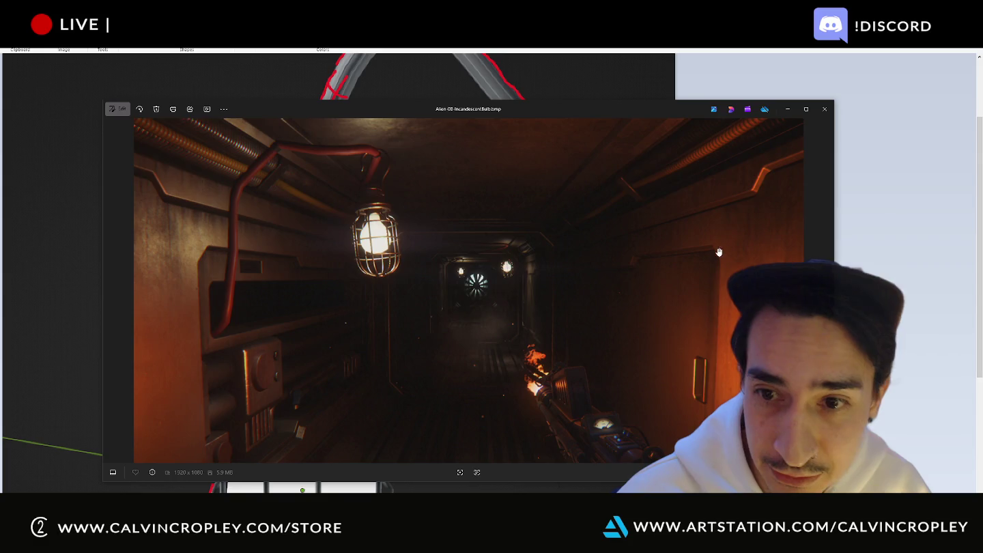
Step: Zoom back into the corridor image's wall details
scroll(724, 144, up, 1)
scroll(735, 205, up, 2)
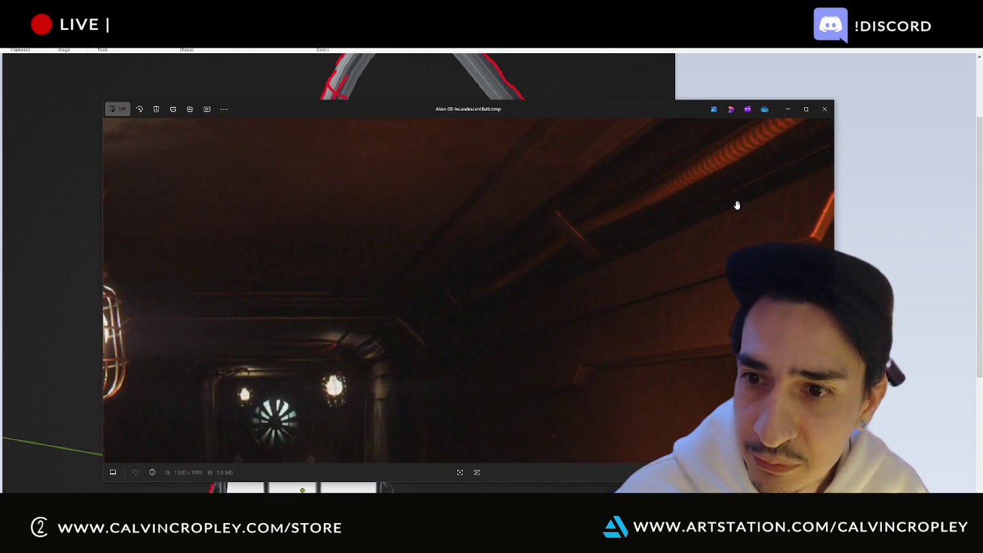
scroll(619, 208, up, 1)
scroll(716, 233, up, 3)
scroll(716, 233, up, 1)
scroll(677, 231, up, 1)
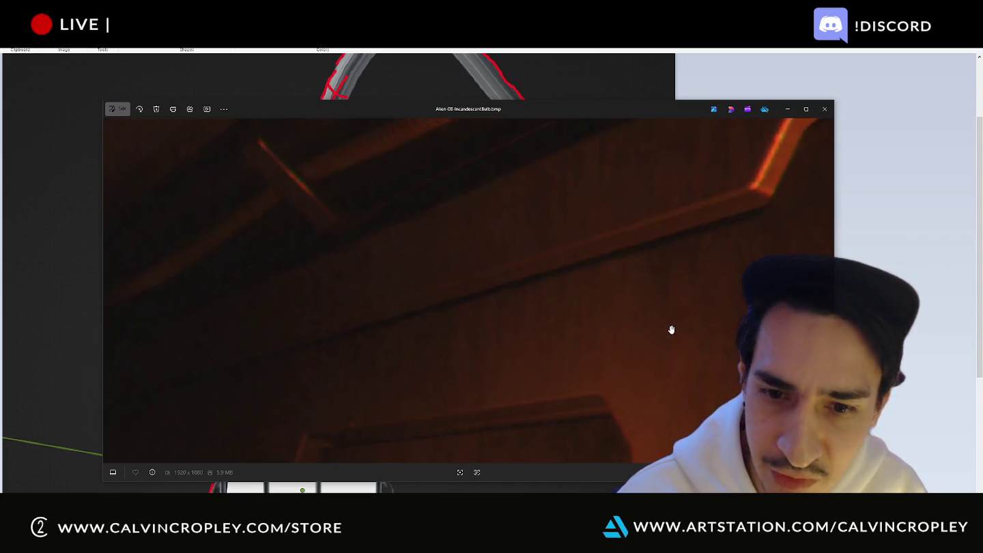
scroll(668, 332, down, 2)
scroll(665, 335, down, 1)
scroll(676, 321, down, 2)
scroll(697, 280, down, 2)
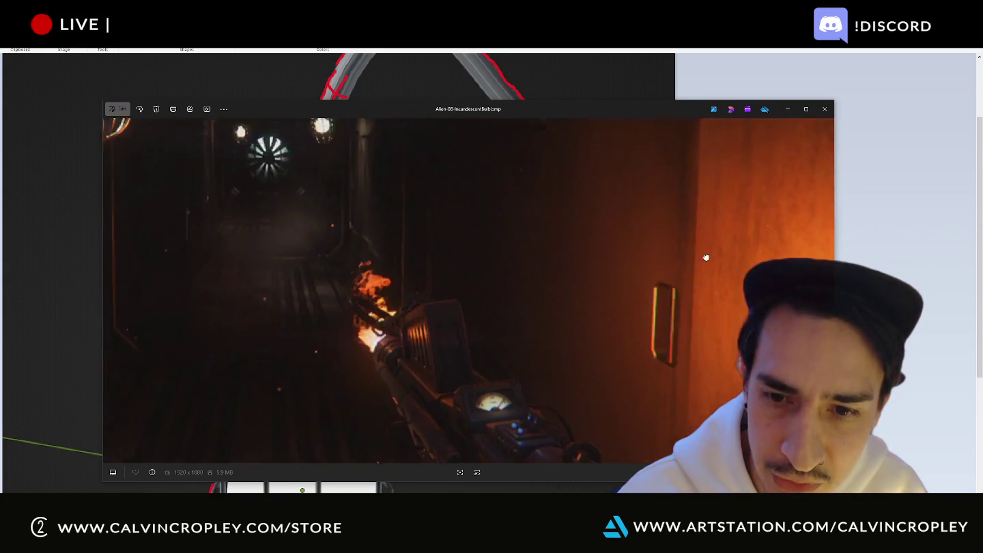
Step: Inspect the orange wall panel, move the viewer left, and return to the lamp model
mouse_move(340, 318)
mouse_down()
mouse_move(450, 301)
mouse_move(469, 313)
mouse_up()
scroll(268, 178, up, 1)
scroll(270, 175, up, 1)
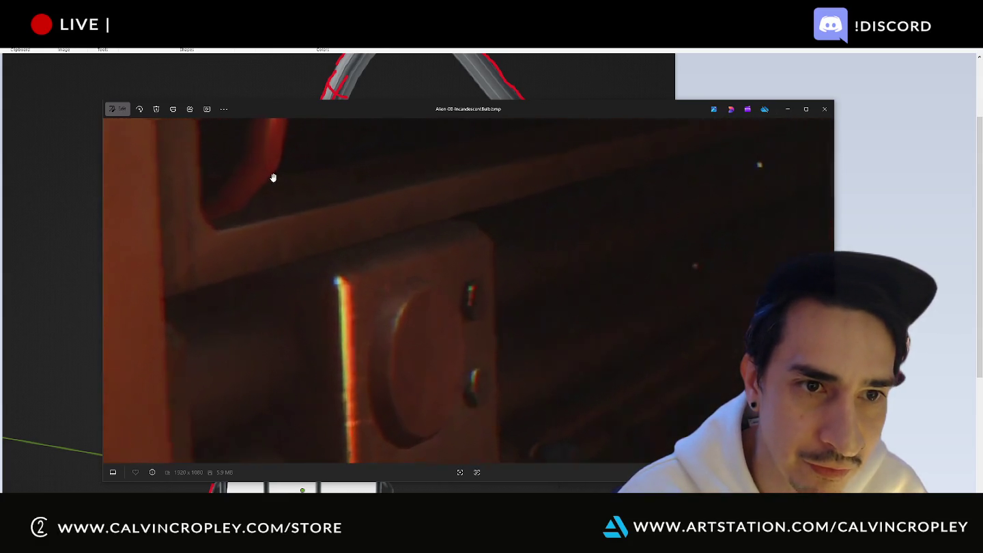
scroll(271, 177, up, 2)
scroll(282, 269, down, 1)
scroll(336, 306, down, 1)
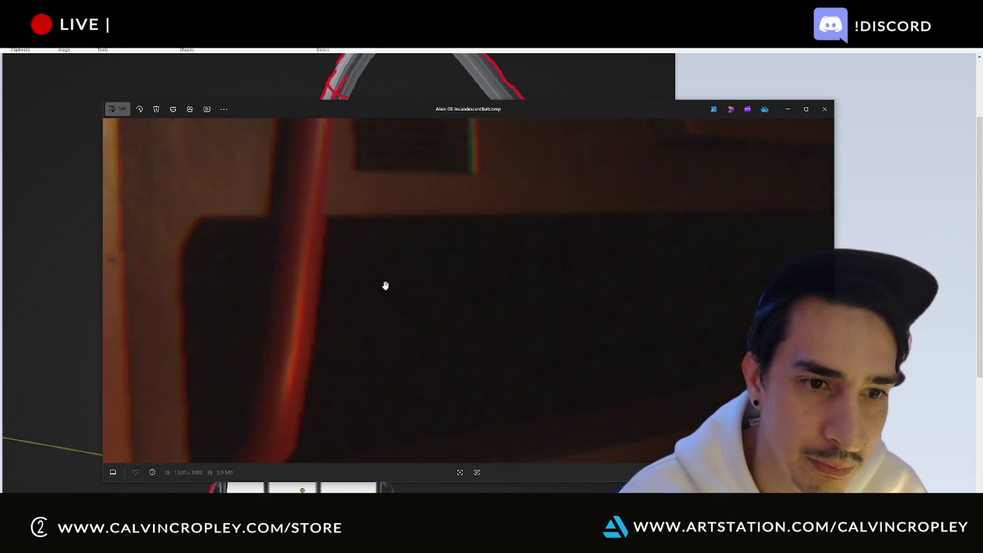
scroll(386, 283, down, 1)
scroll(52, 273, down, 3)
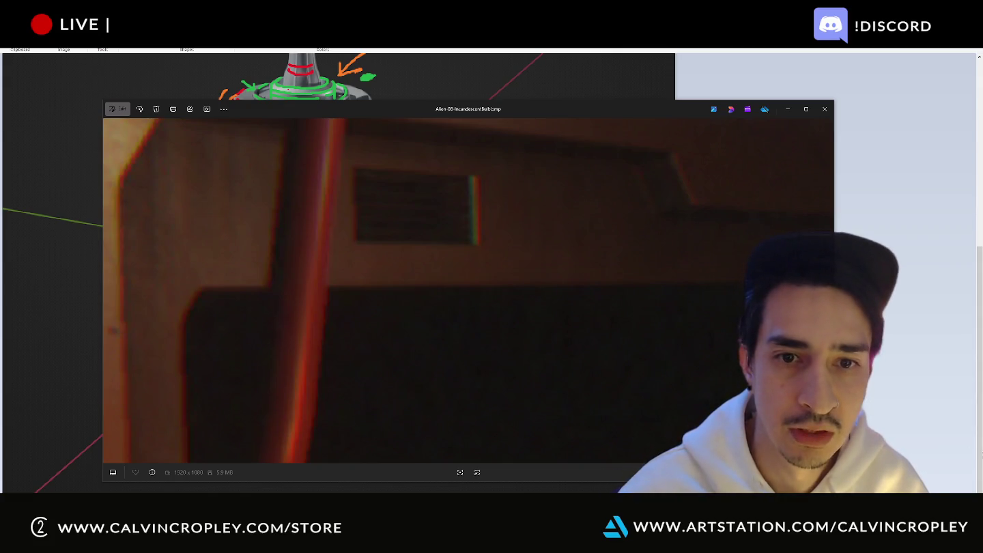
scroll(449, 266, down, 2)
scroll(454, 267, down, 2)
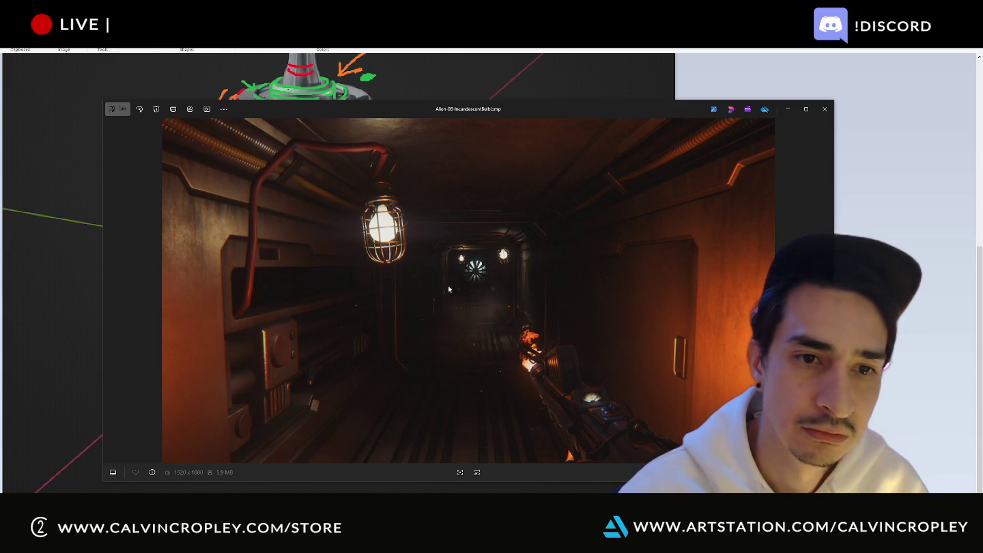
mouse_move(391, 113)
mouse_down()
mouse_move(421, 108)
mouse_move(287, 113)
mouse_move(310, 111)
mouse_up()
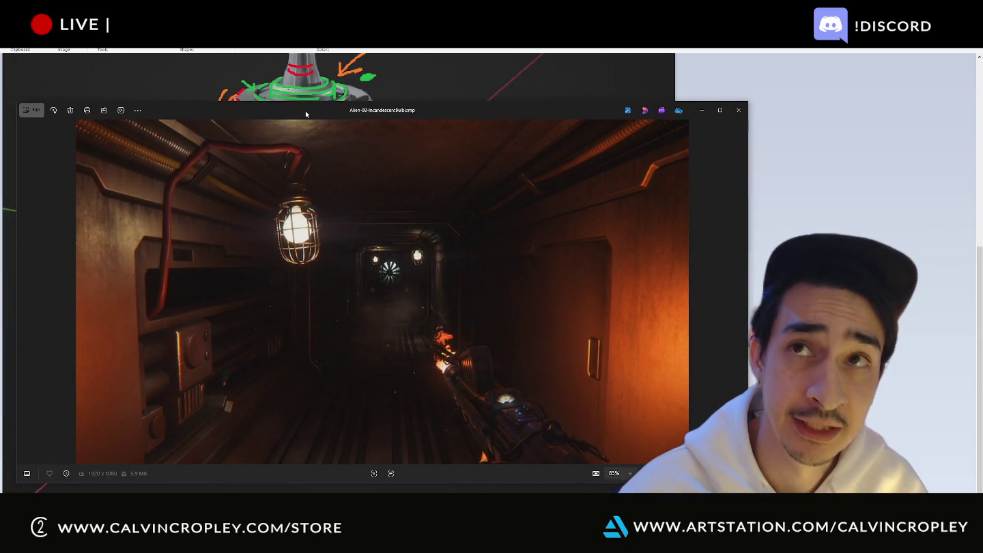
key(alt+Tab)
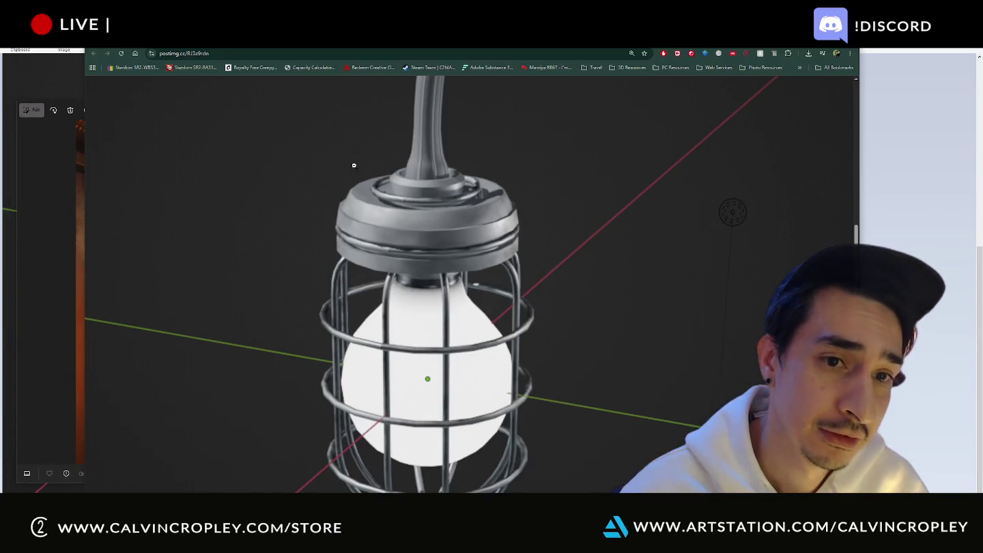
Step: Search Google Images for 'alien movies set inside ship' in a new window
key(ctrl+n)
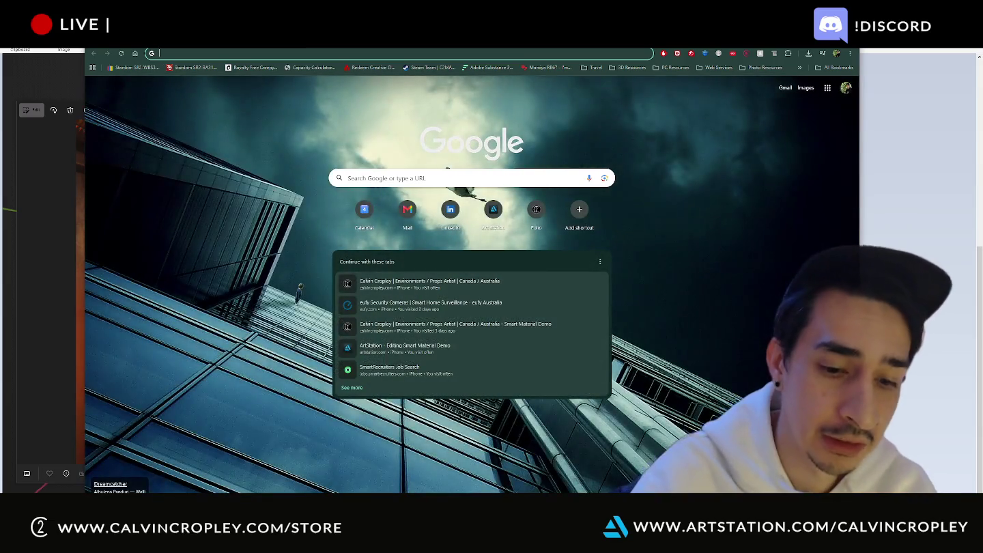
text(al)
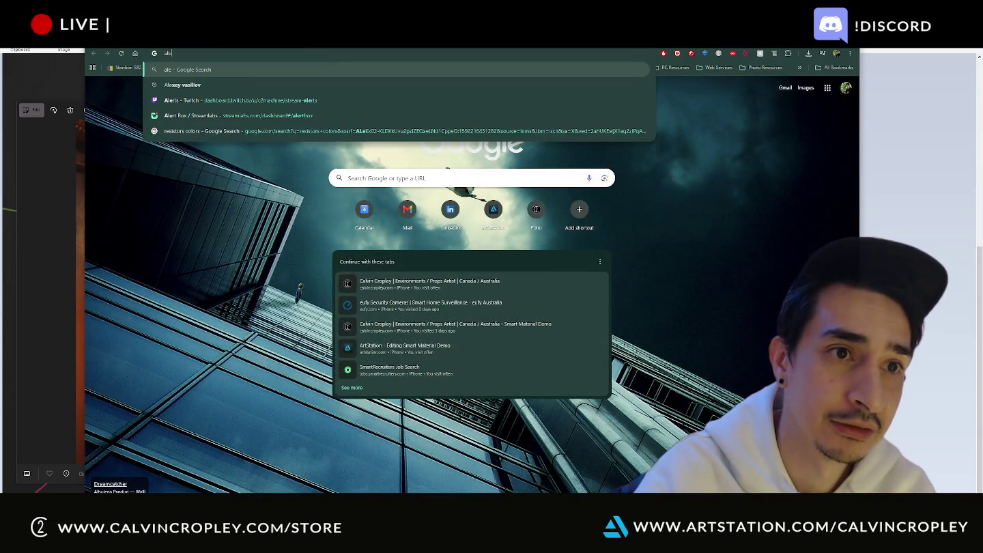
text(a)
key(BackSpace)
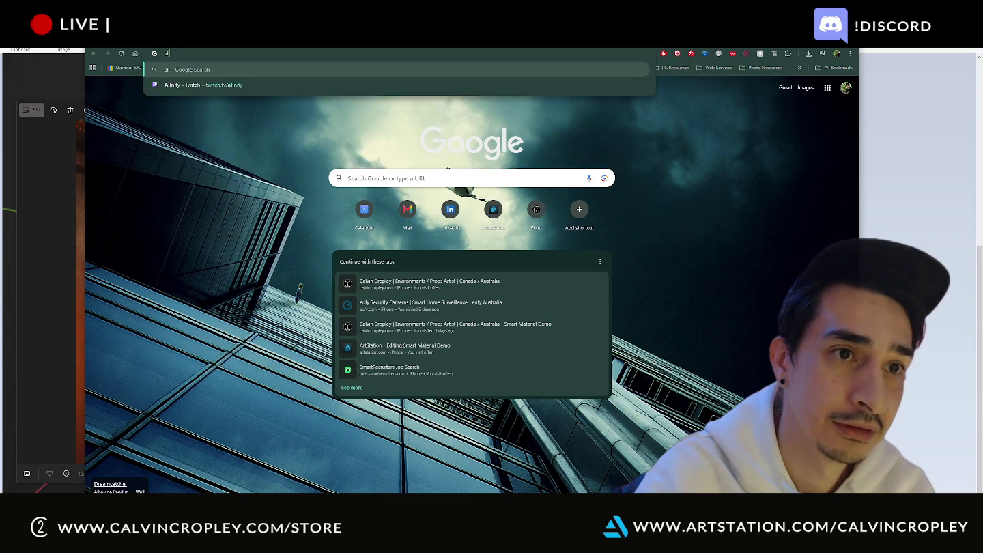
text(ien movies)
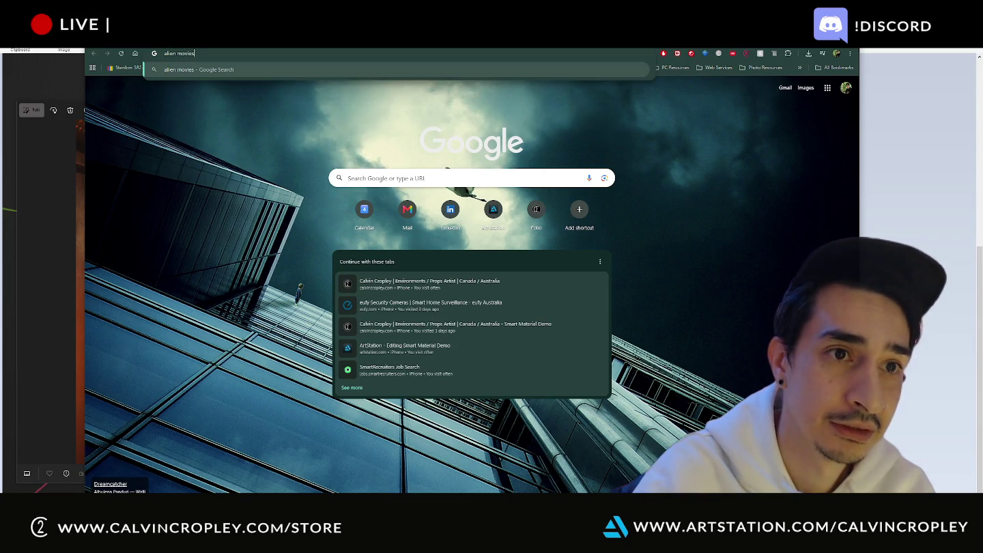
text( set)
key(Return)
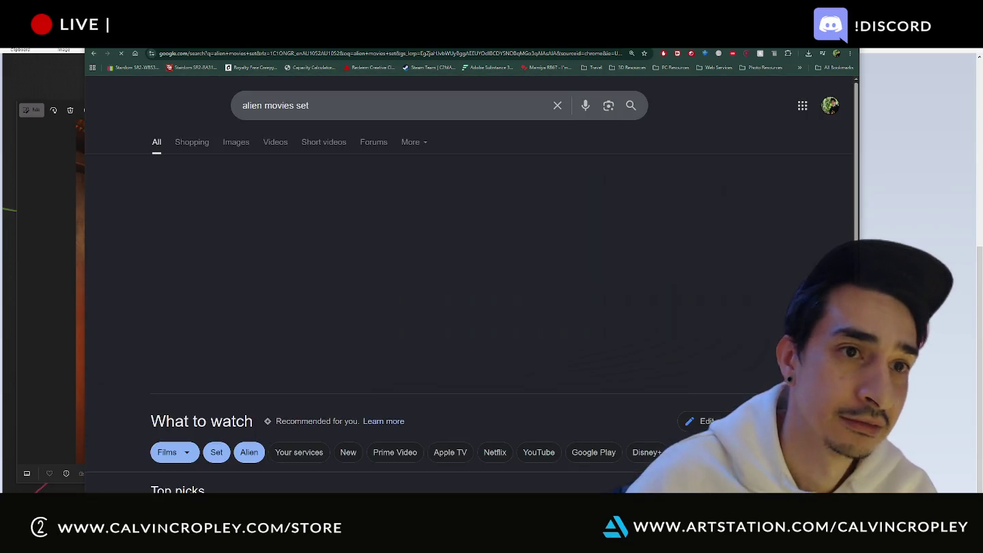
click(233, 142)
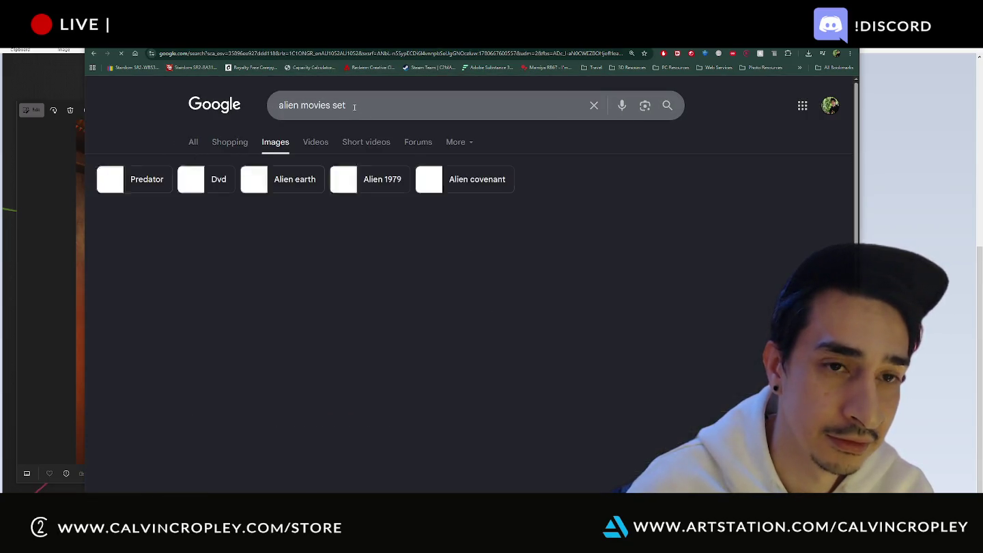
text(inside ship)
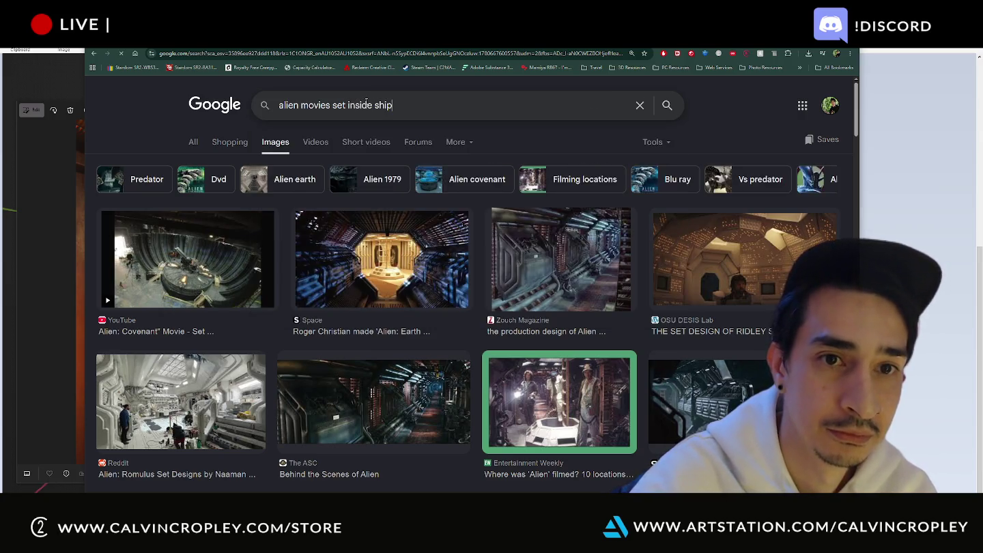
key(Return)
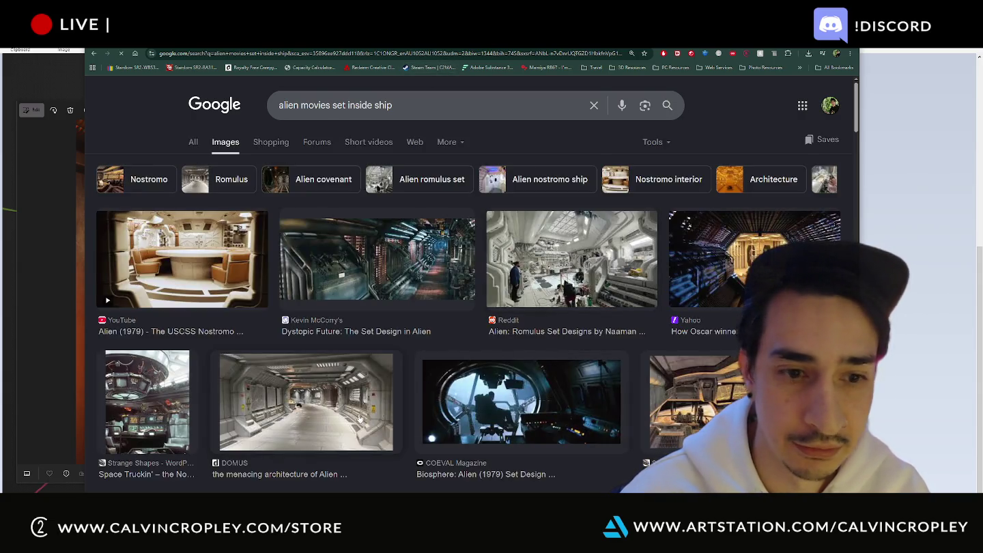
Step: Preview the DOMUS corridor set image and browse further results
click(339, 410)
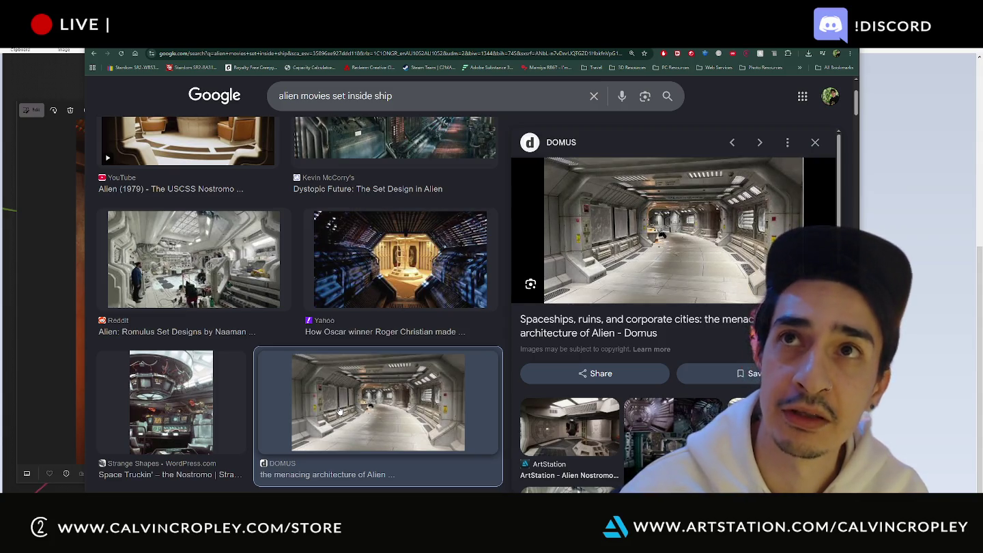
scroll(562, 273, down, 3)
scroll(562, 273, up, 1)
scroll(561, 273, down, 1)
scroll(561, 274, down, 1)
scroll(597, 393, down, 1)
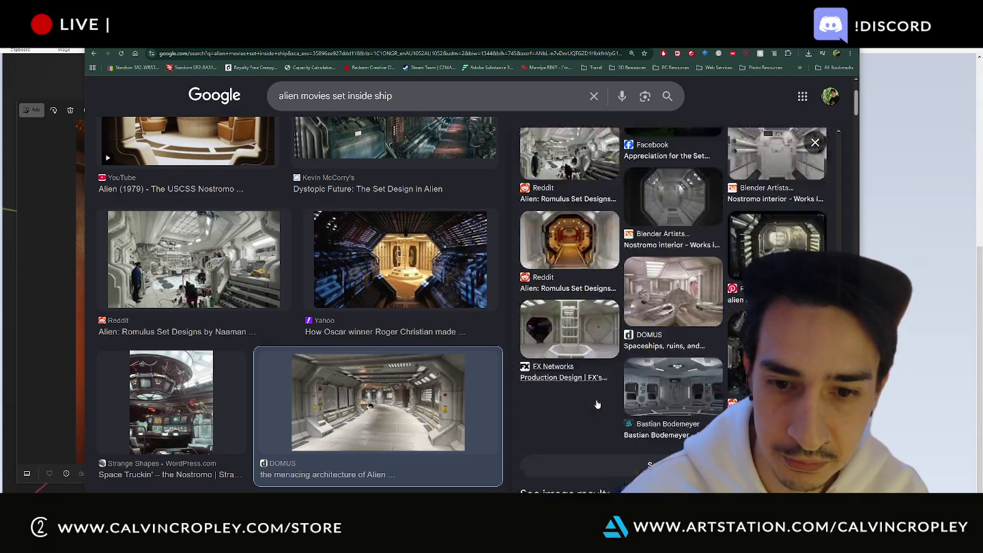
scroll(597, 399, down, 2)
scroll(409, 375, down, 3)
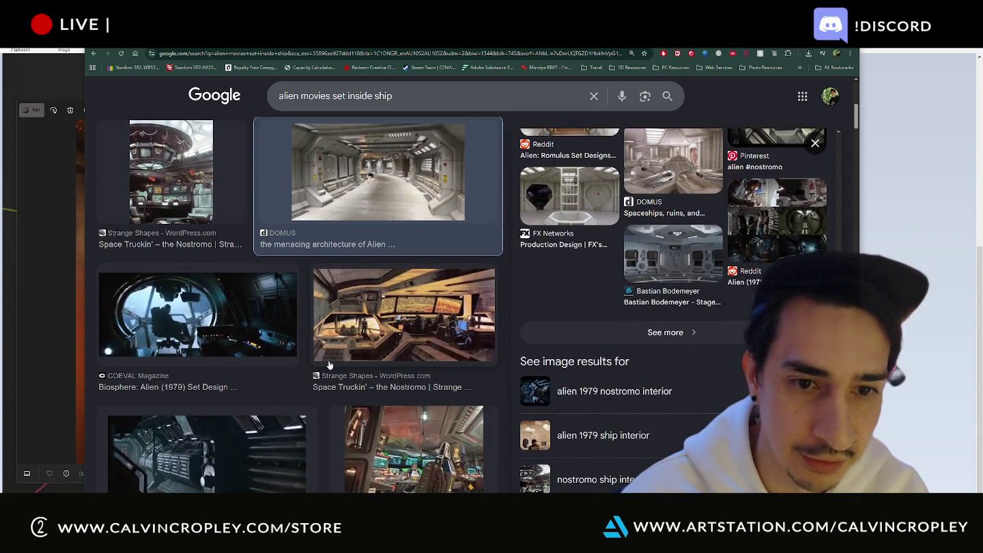
scroll(334, 369, down, 2)
scroll(334, 368, down, 1)
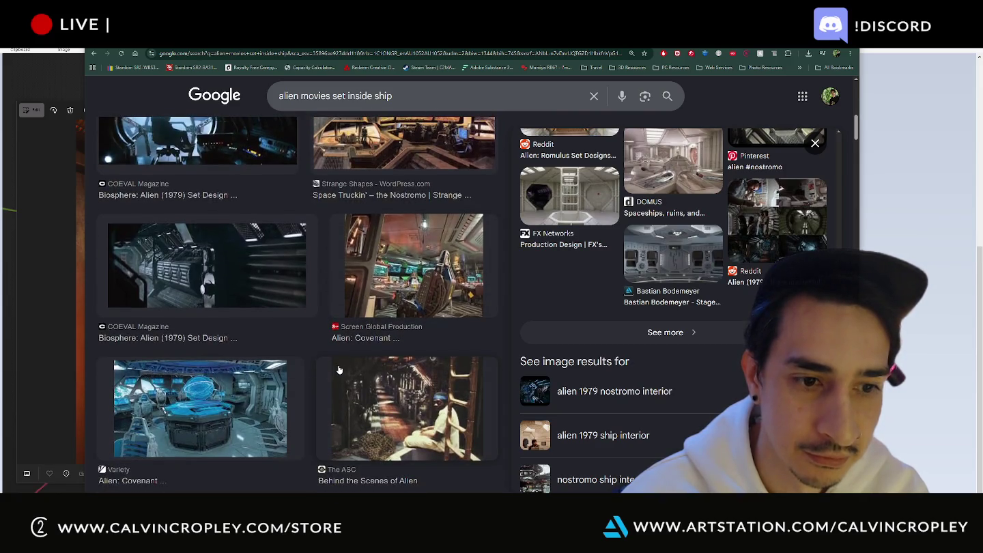
scroll(341, 370, down, 4)
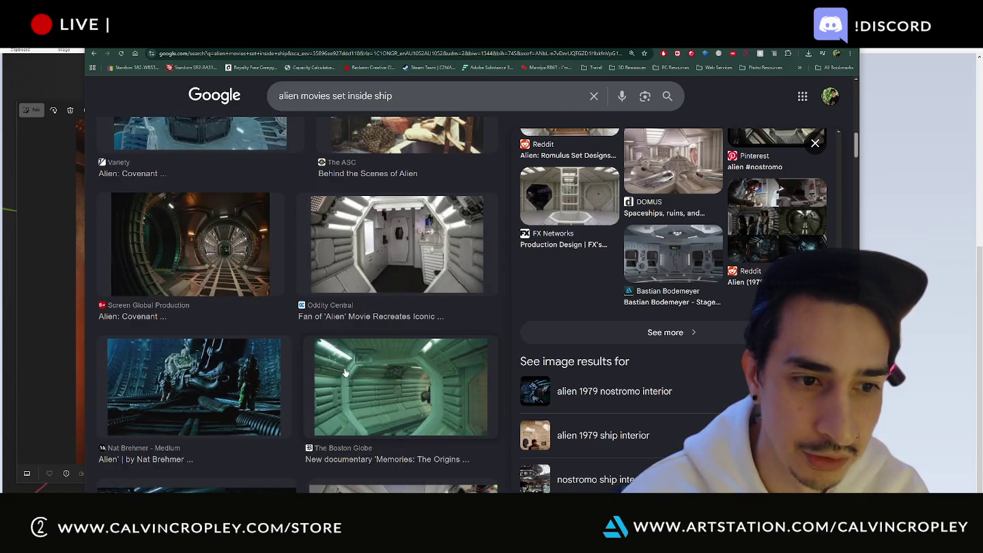
scroll(409, 377, down, 3)
scroll(409, 379, up, 3)
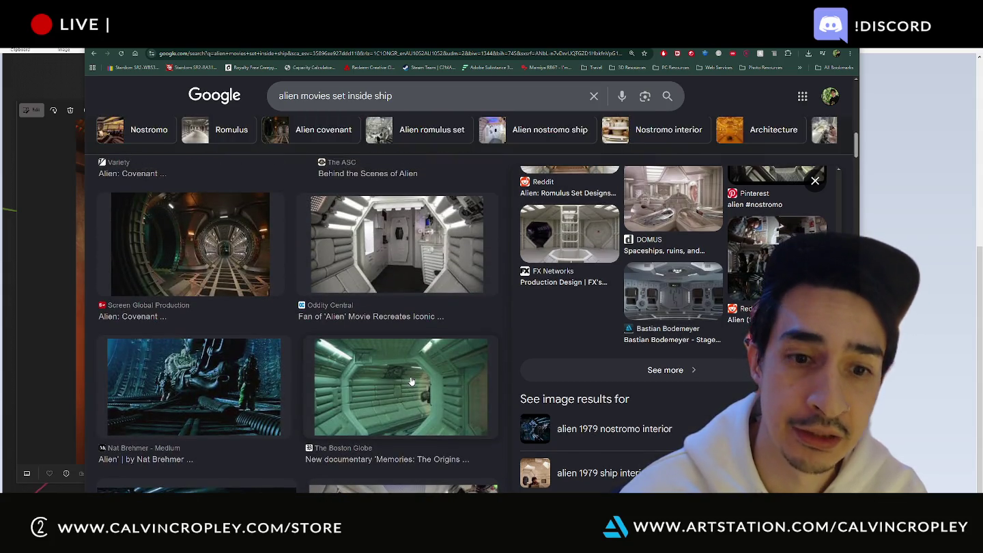
scroll(411, 381, down, 3)
scroll(408, 369, down, 1)
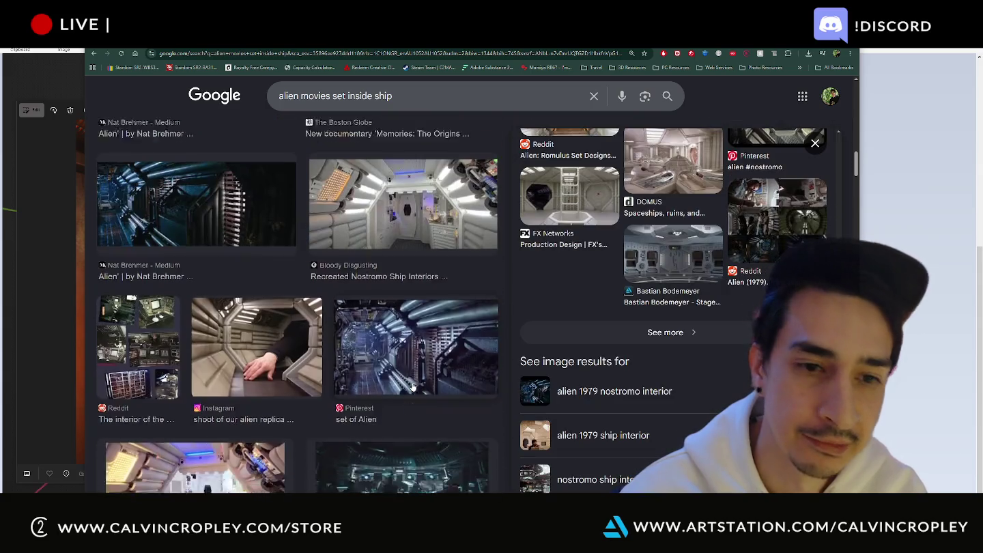
scroll(408, 355, up, 1)
Step: Preview the Alien corridor set and Nostromo replica images, then return to the lamp render tab
click(406, 346)
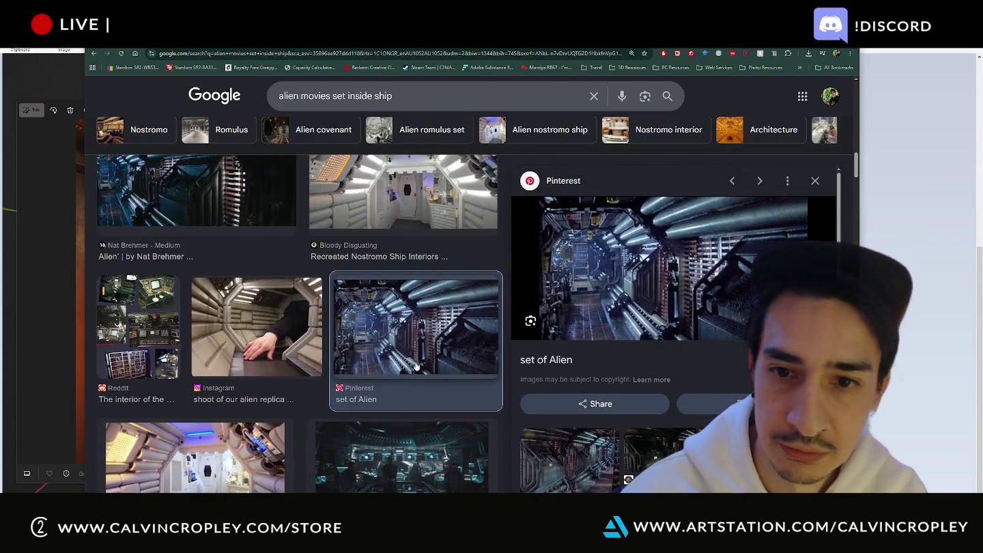
scroll(552, 320, down, 2)
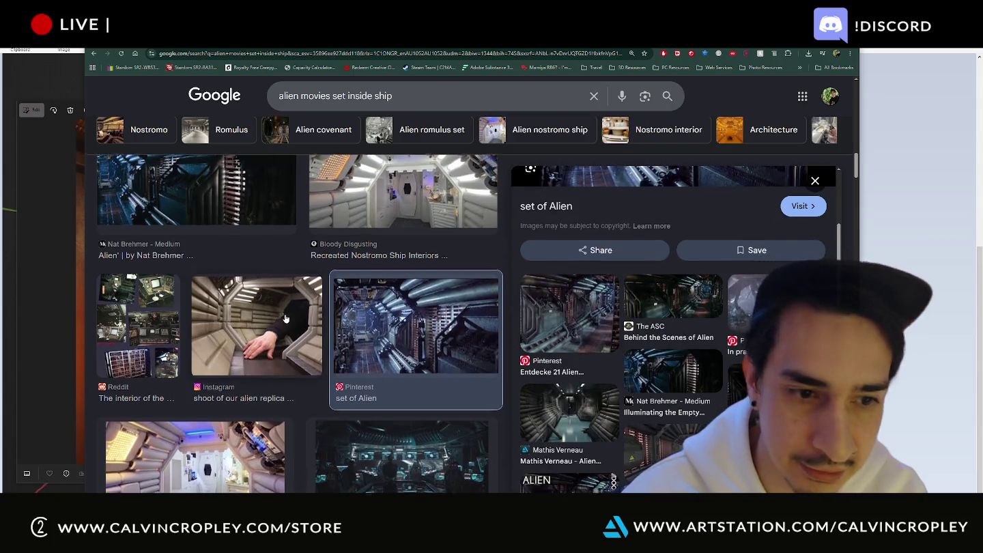
scroll(287, 323, down, 2)
click(170, 353)
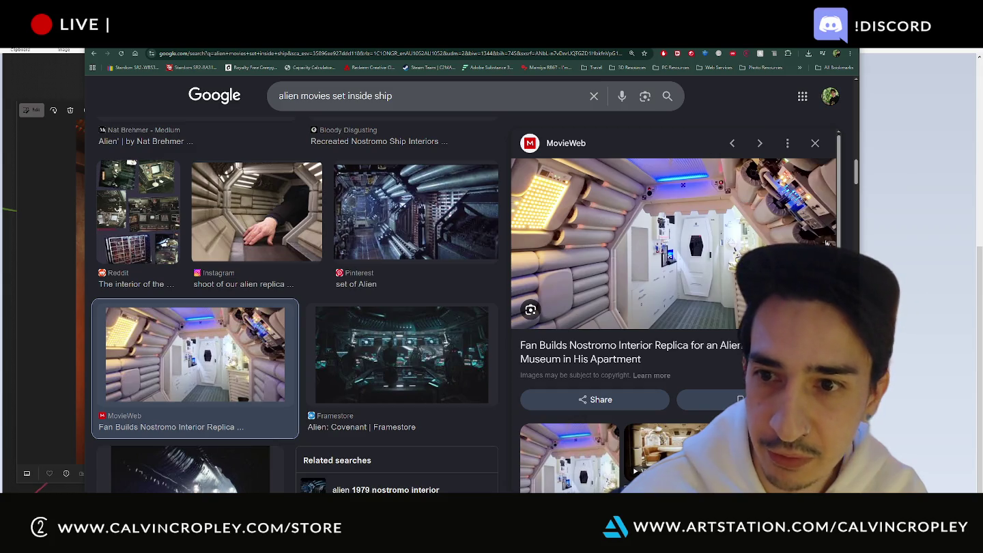
scroll(739, 255, down, 2)
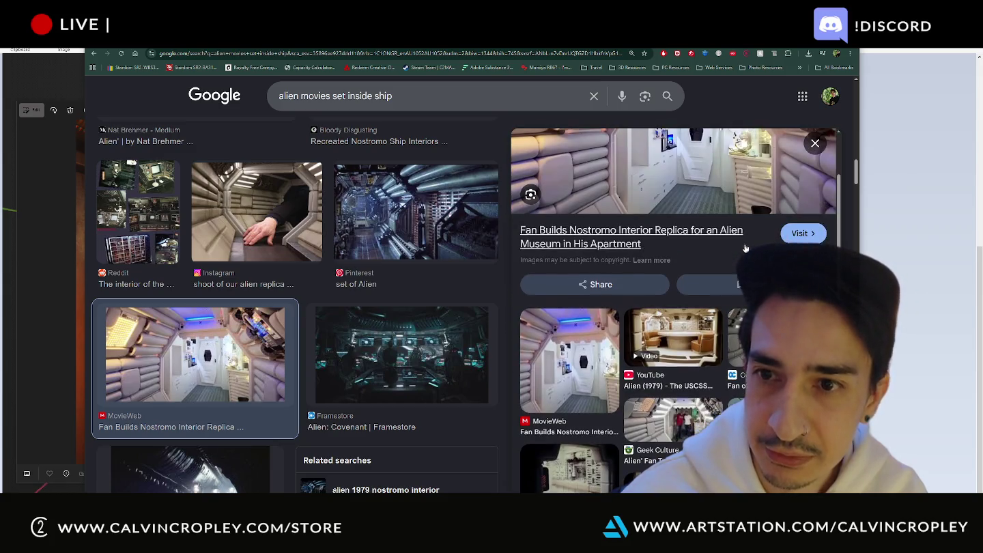
scroll(744, 254, down, 3)
scroll(747, 252, down, 2)
scroll(747, 254, down, 3)
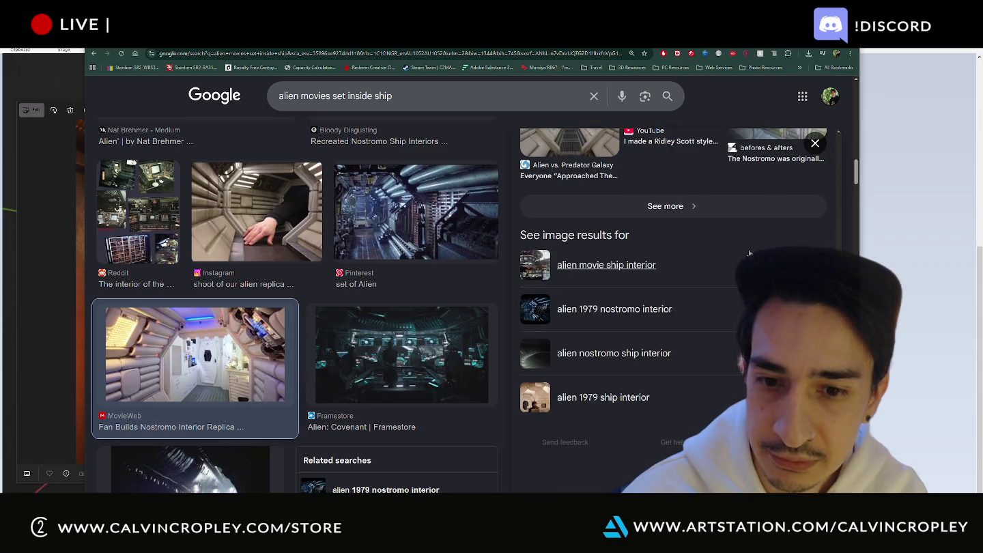
scroll(335, 276, down, 5)
scroll(341, 275, down, 4)
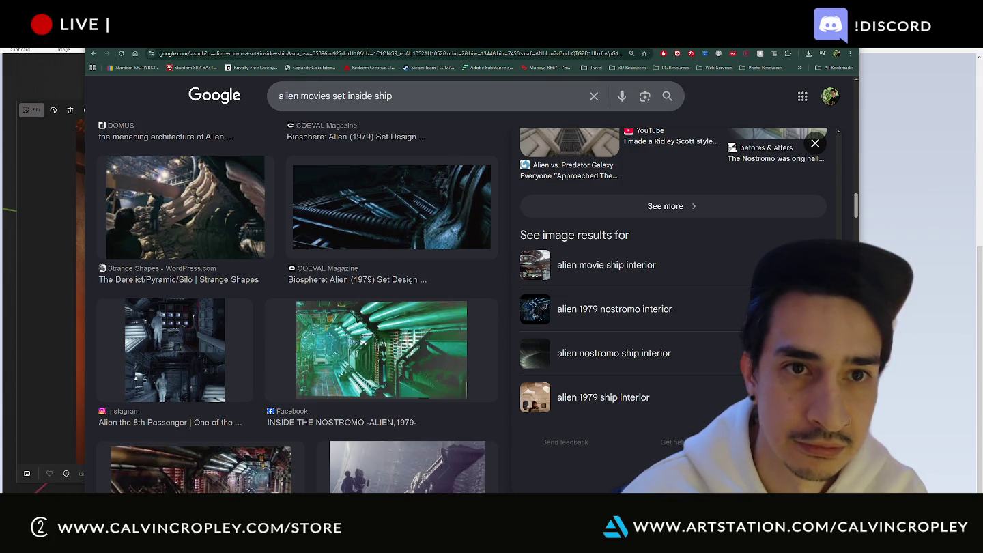
key(ctrl+Tab)
scroll(443, 257, down, 2)
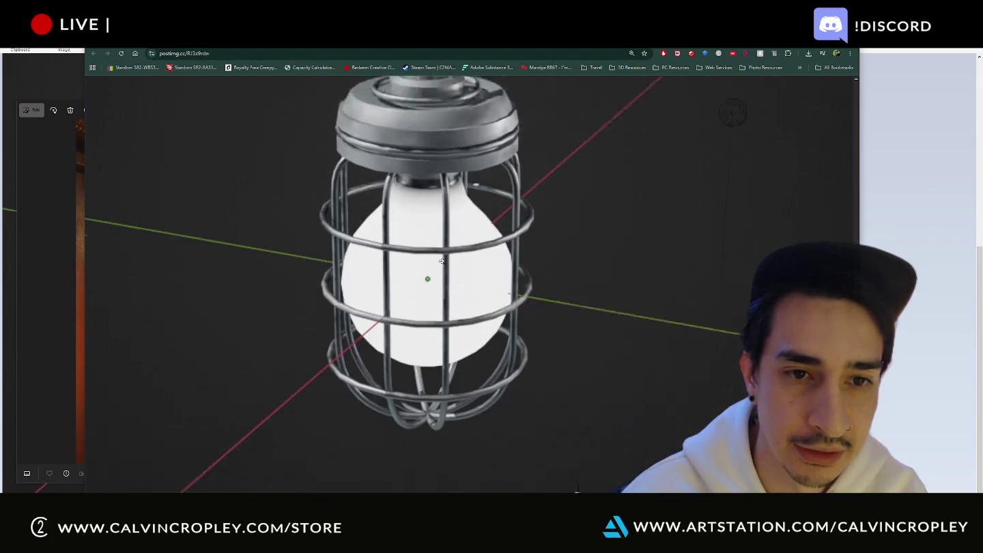
Step: Leave Chrome and close the corridor image so the annotated lamp paint-over shows
scroll(440, 261, up, 3)
scroll(440, 261, up, 3)
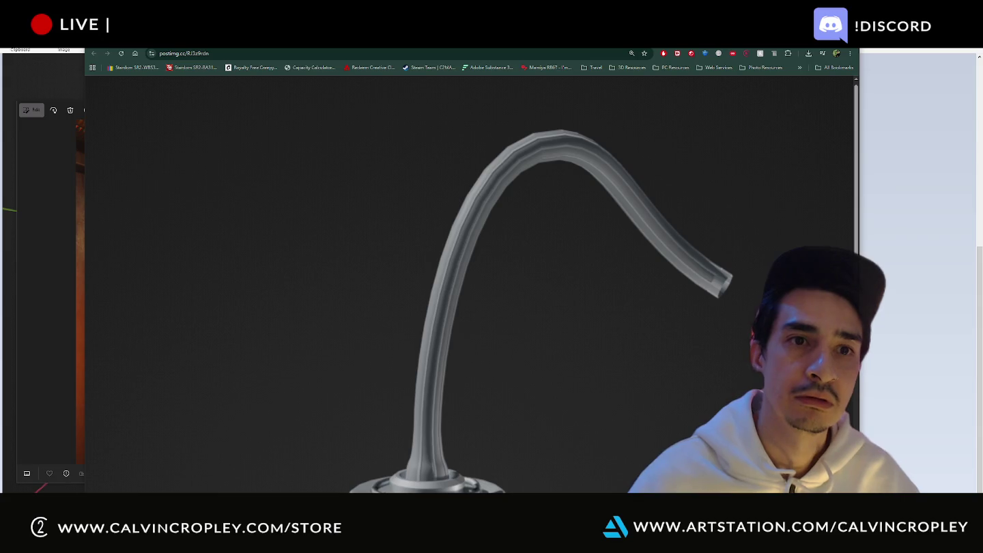
key(ctrl+Tab)
key(alt+Tab)
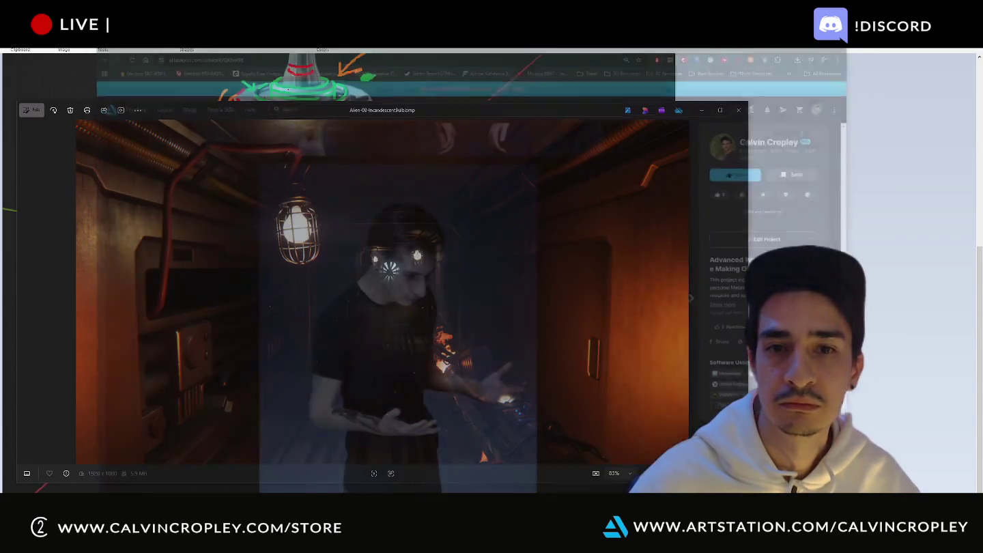
key(alt+F4)
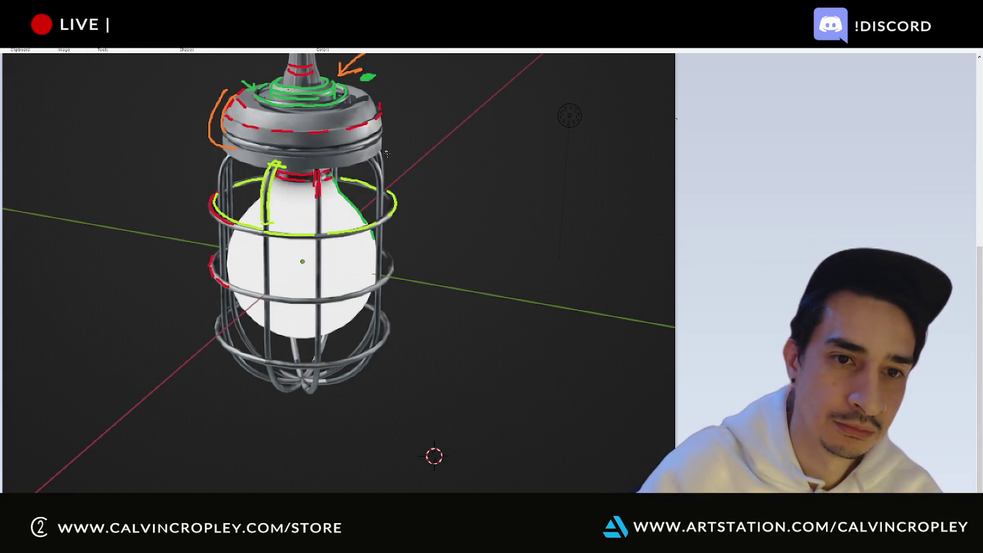
scroll(370, 137, up, 3)
scroll(369, 137, down, 3)
ctrl+scroll(432, 457, down, 1)
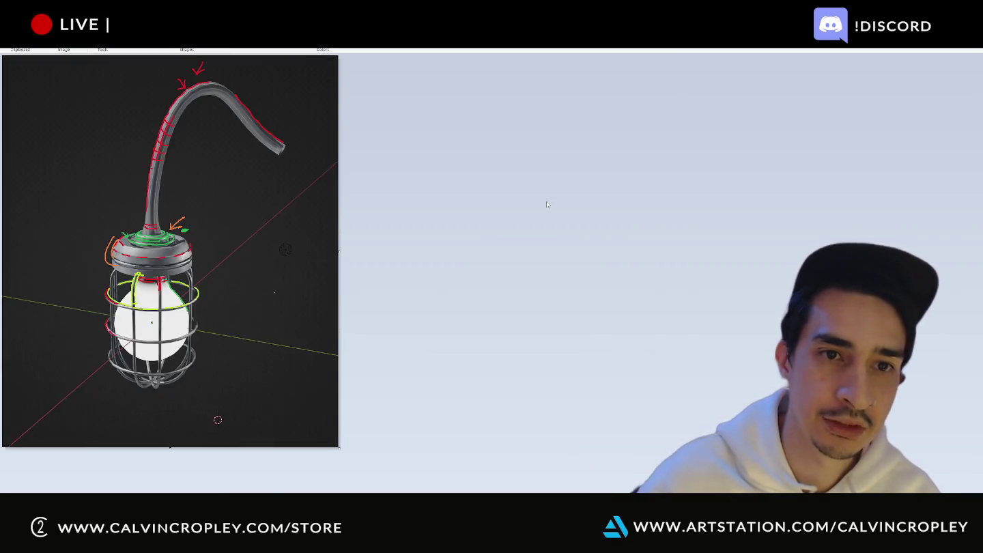
ctrl+scroll(546, 202, up, 1)
ctrl+scroll(546, 201, down, 1)
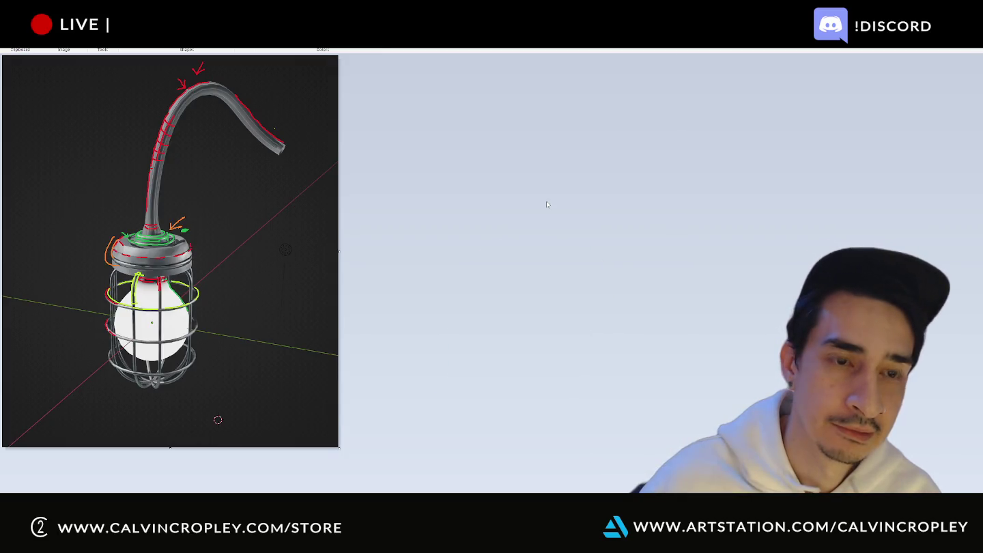
ctrl+scroll(325, 206, up, 1)
ctrl+scroll(325, 207, up, 1)
scroll(402, 229, down, 5)
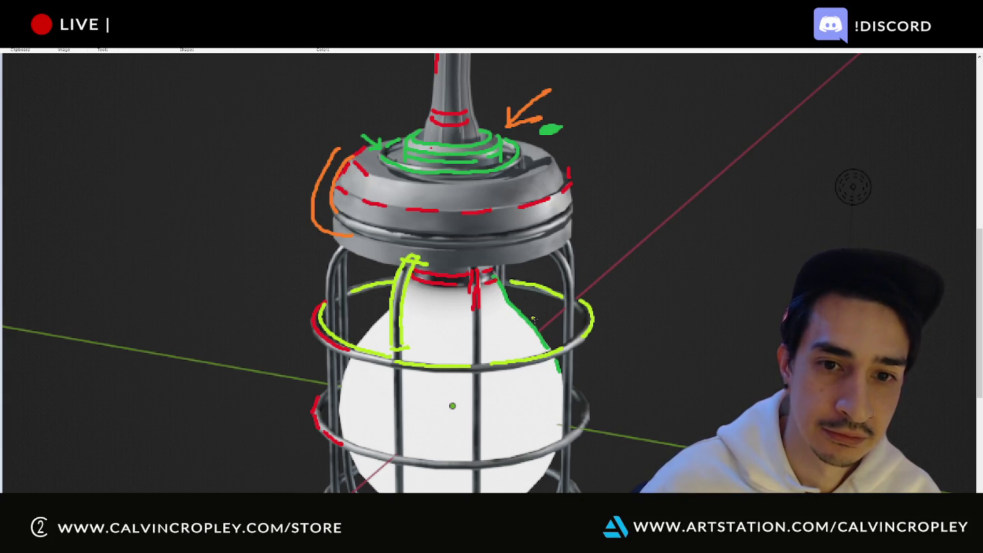
scroll(755, 239, up, 2)
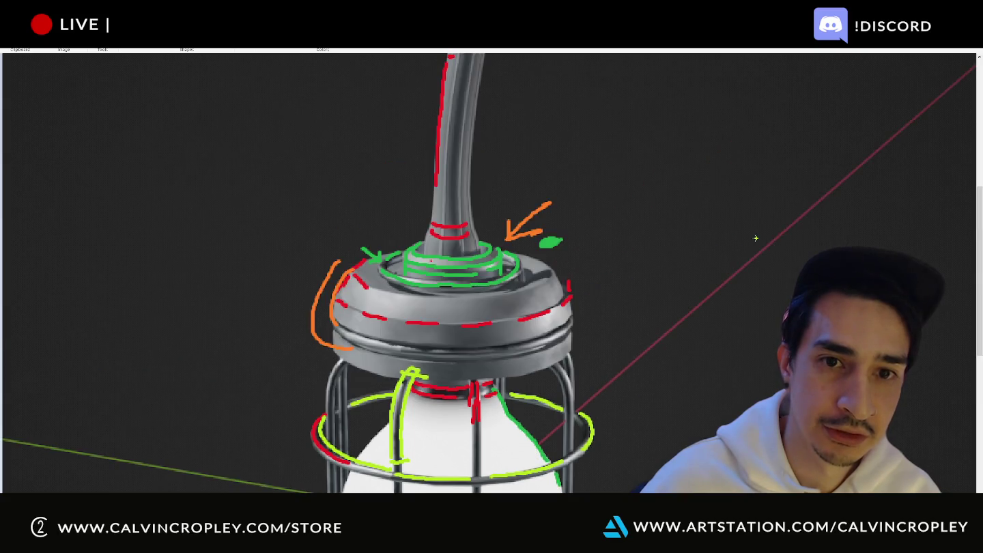
scroll(757, 235, up, 2)
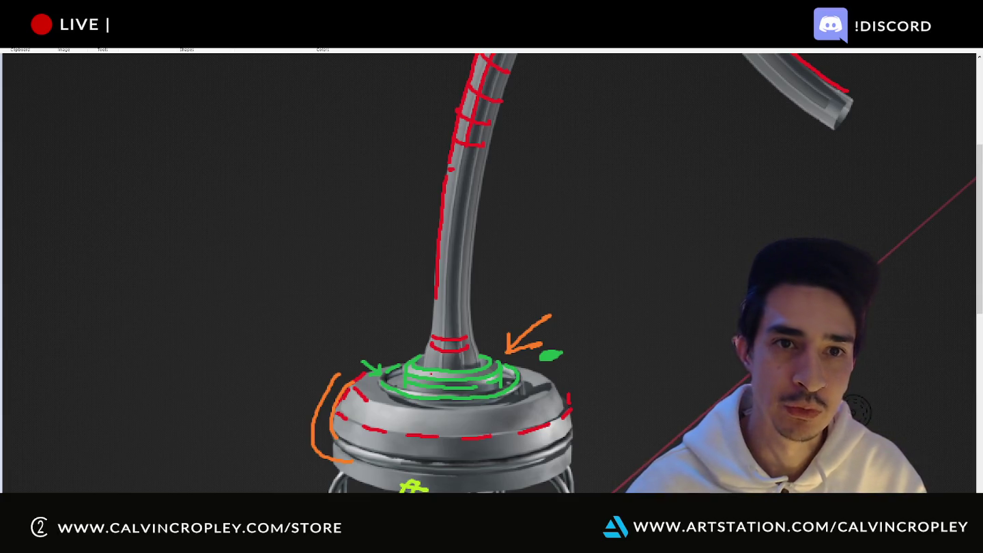
Step: Draw a purple stroke along the inner ring where the hose meets the cap
scroll(431, 207, up, 3)
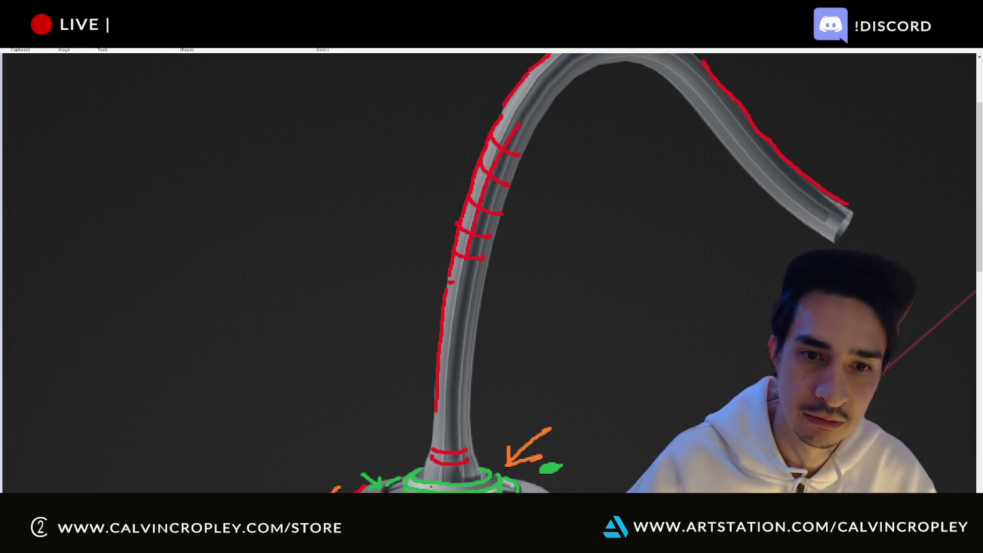
scroll(759, 298, up, 3)
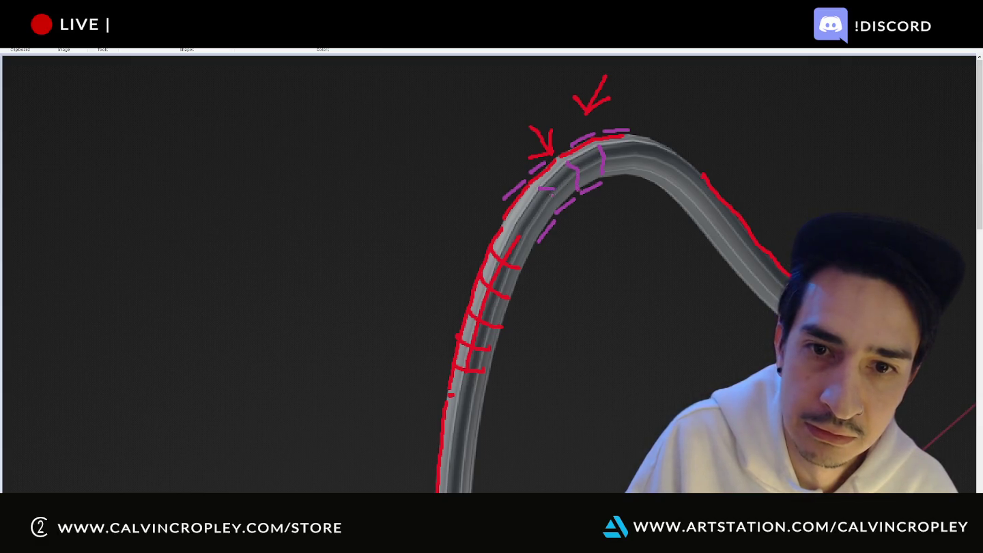
mouse_move(543, 187)
mouse_down()
mouse_move(566, 204)
mouse_move(529, 211)
mouse_up()
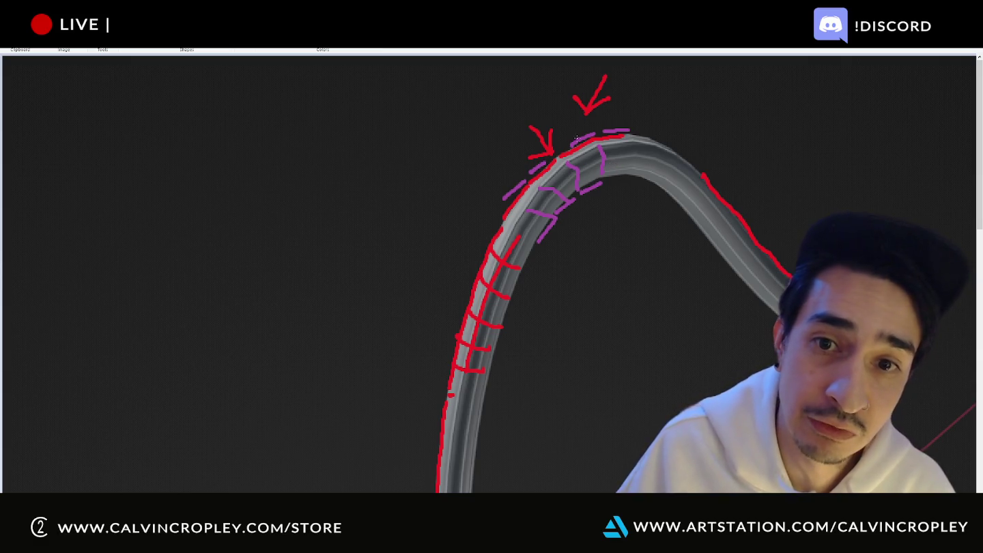
scroll(580, 125, down, 3)
scroll(580, 125, down, 8)
scroll(581, 125, up, 3)
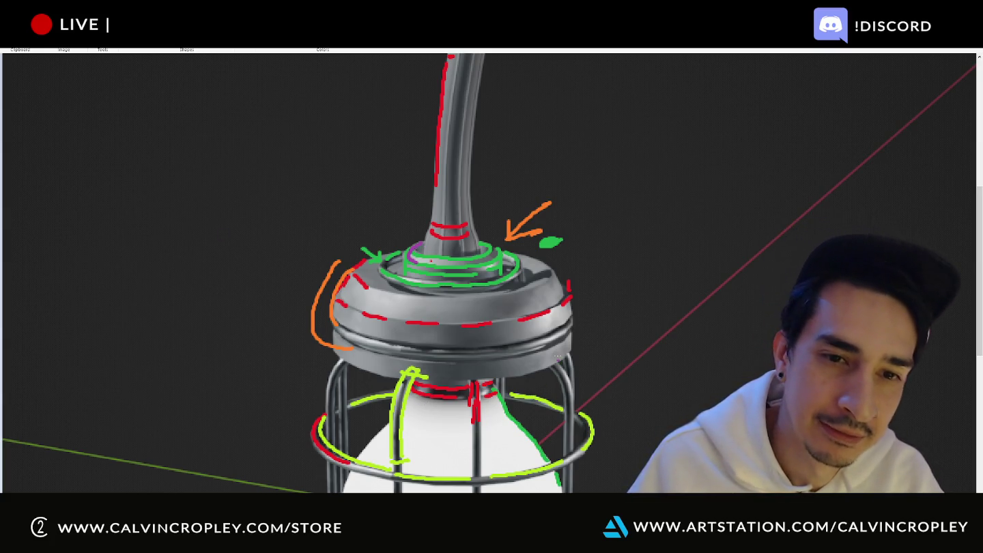
scroll(476, 234, down, 3)
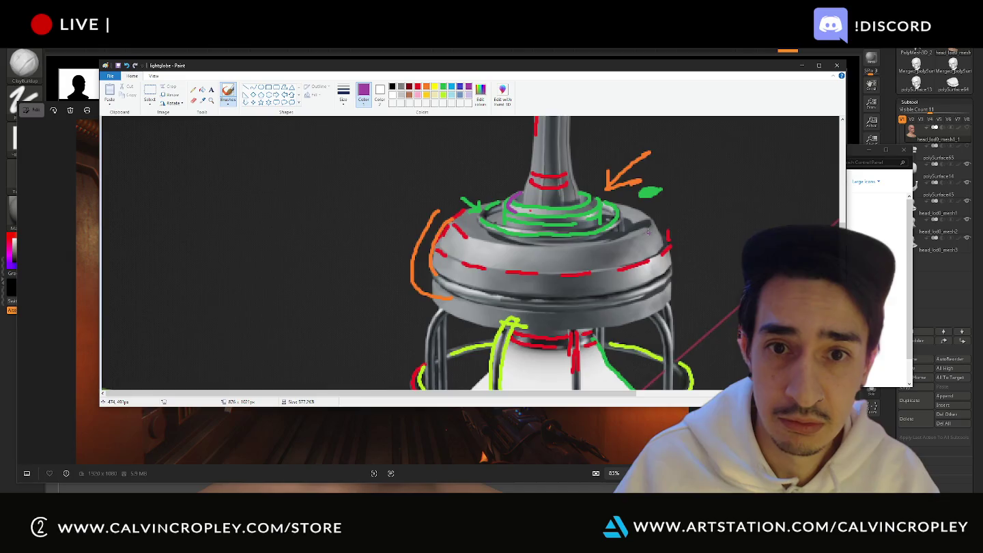
Step: Open lightglobe from the Desktop in the new Paint window and maximize it
ctrl+scroll(656, 224, down, 5)
ctrl+scroll(656, 225, up, 5)
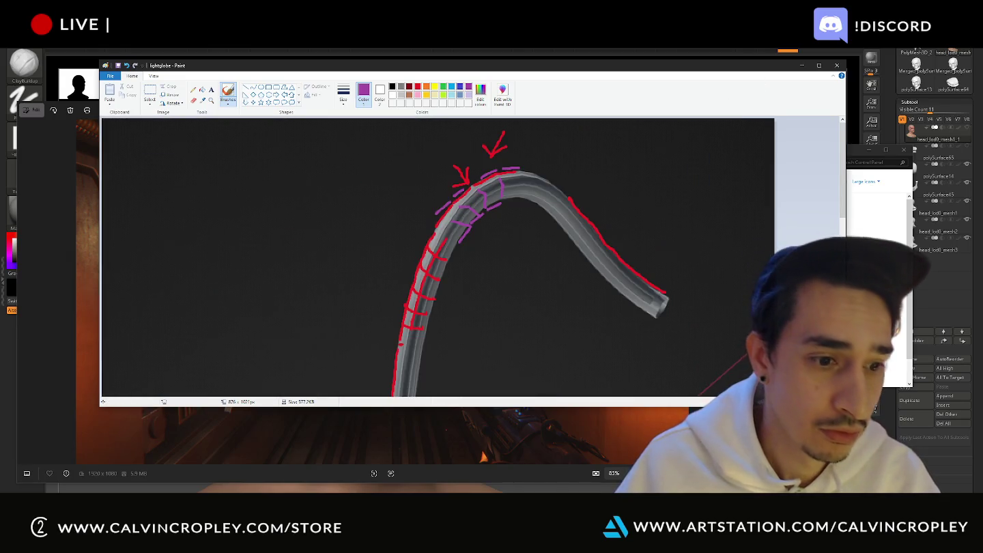
key(alt+Tab)
key(alt+Tab)
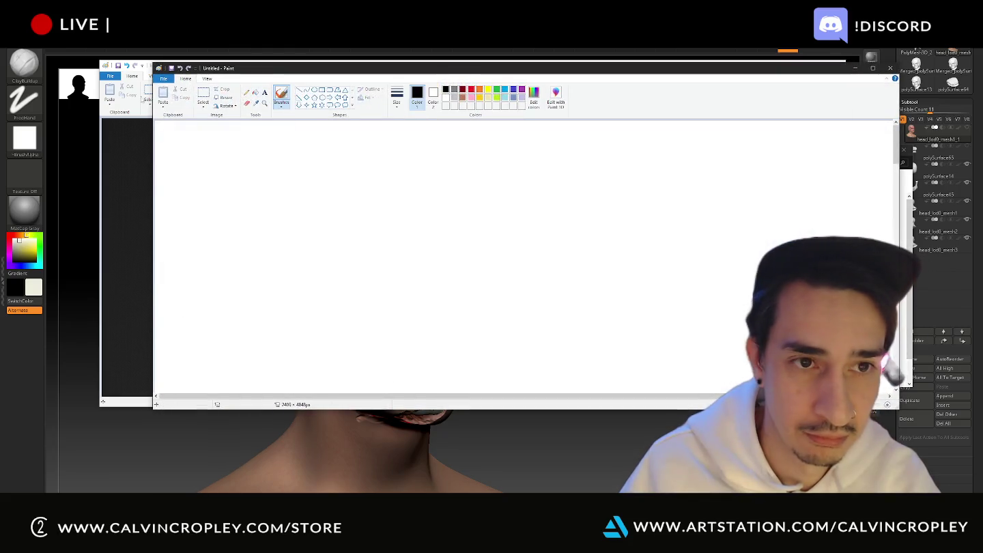
click(158, 69)
click(161, 78)
click(163, 80)
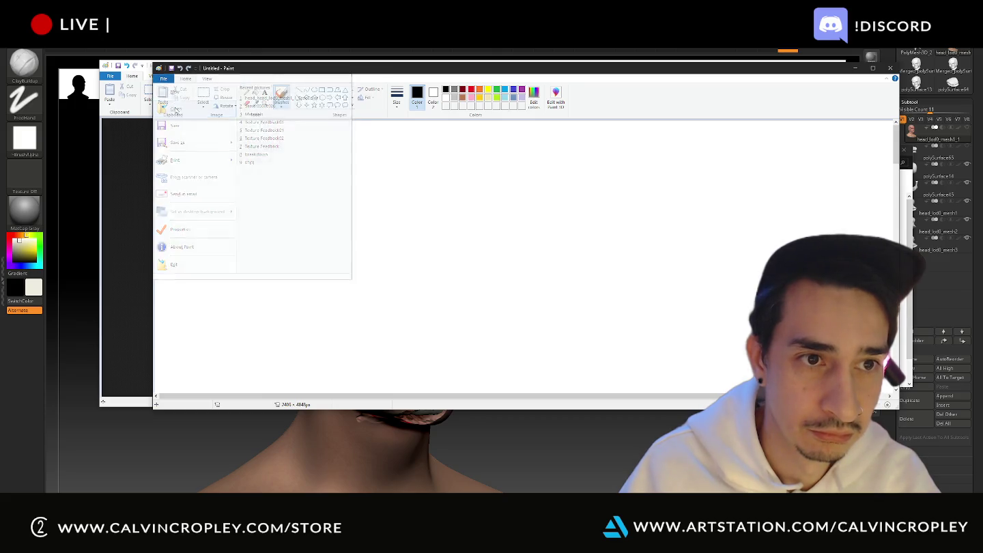
click(176, 109)
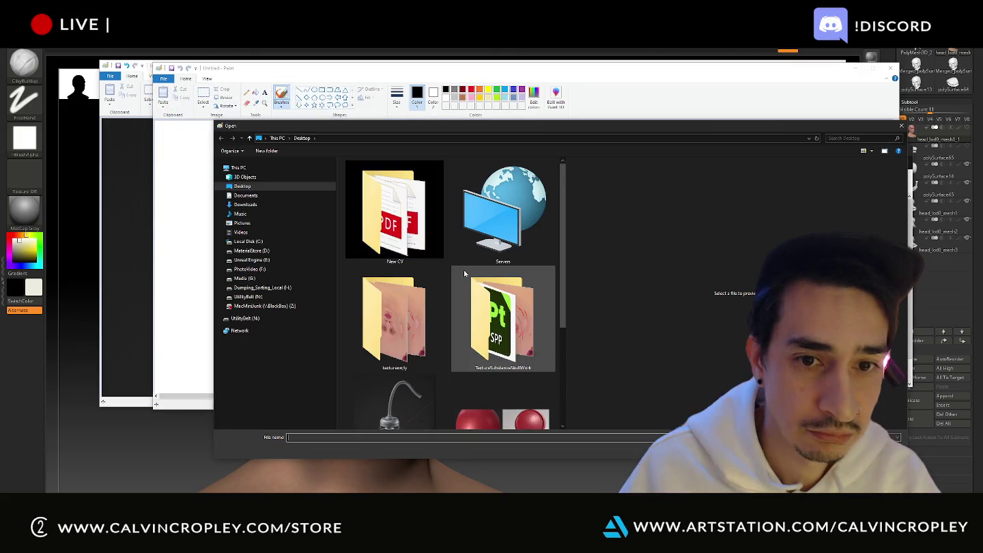
scroll(464, 273, down, 3)
double_click(386, 274)
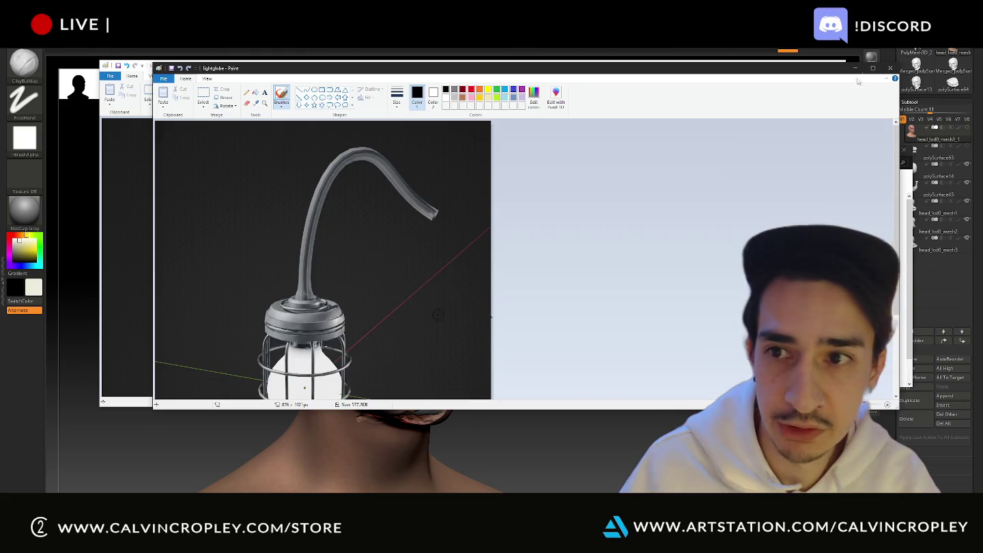
click(872, 68)
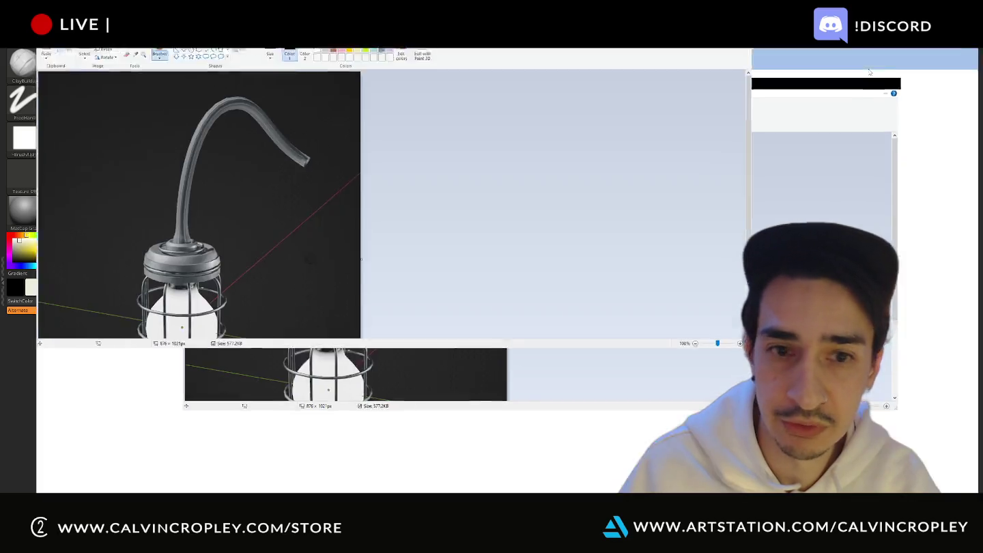
Step: Zoom into the bulb and draw two lime-green lines along the left cage wire
ctrl+scroll(262, 265, up, 3)
ctrl+scroll(261, 266, down, 1)
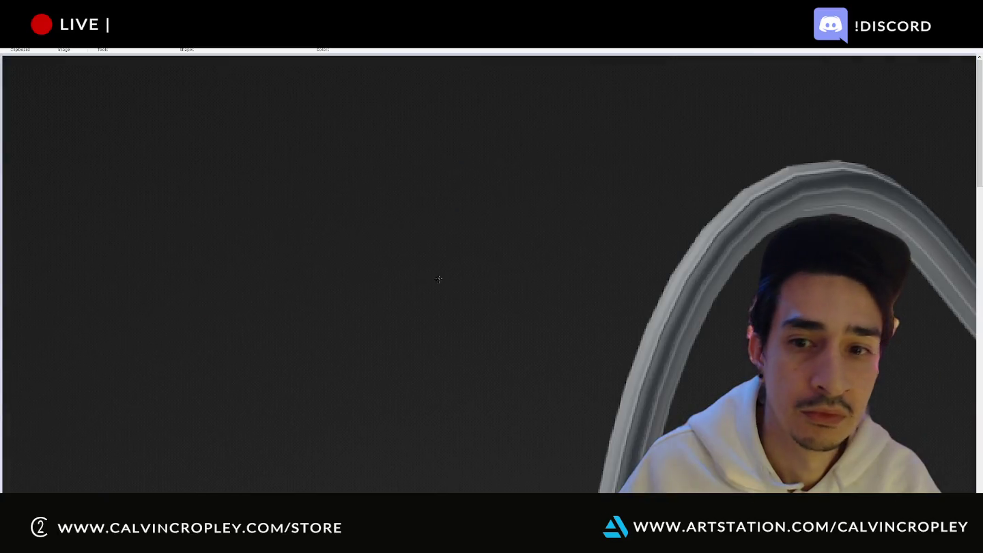
ctrl+scroll(440, 279, down, 1)
ctrl+scroll(439, 279, down, 1)
ctrl+scroll(475, 273, down, 1)
scroll(475, 273, up, 4)
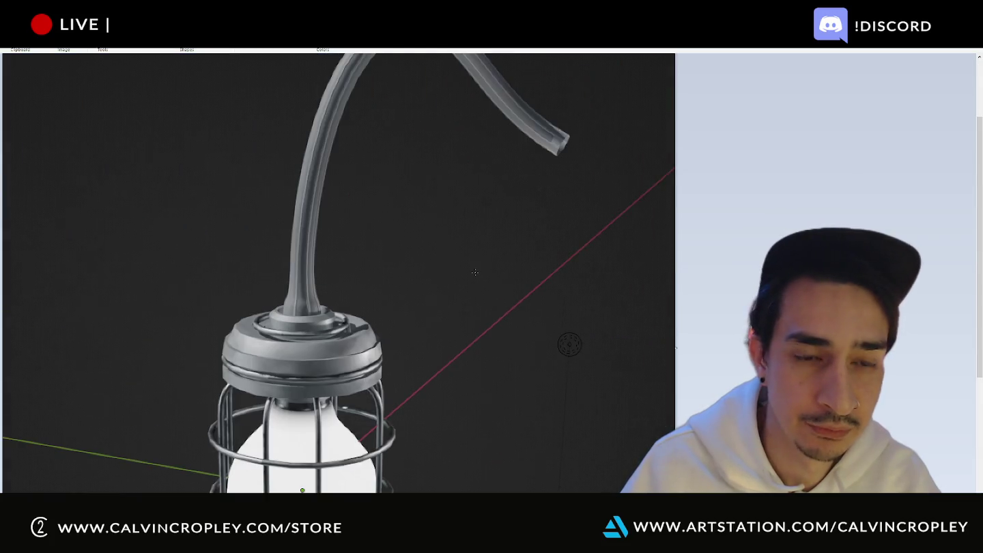
scroll(474, 272, down, 2)
ctrl+scroll(475, 272, up, 1)
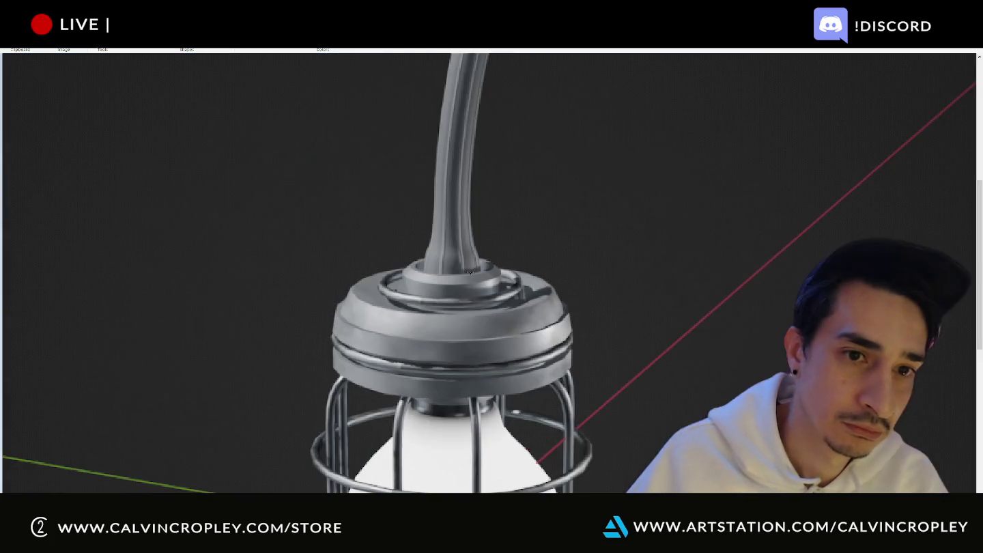
ctrl+scroll(475, 271, up, 1)
scroll(475, 270, down, 2)
scroll(476, 270, down, 2)
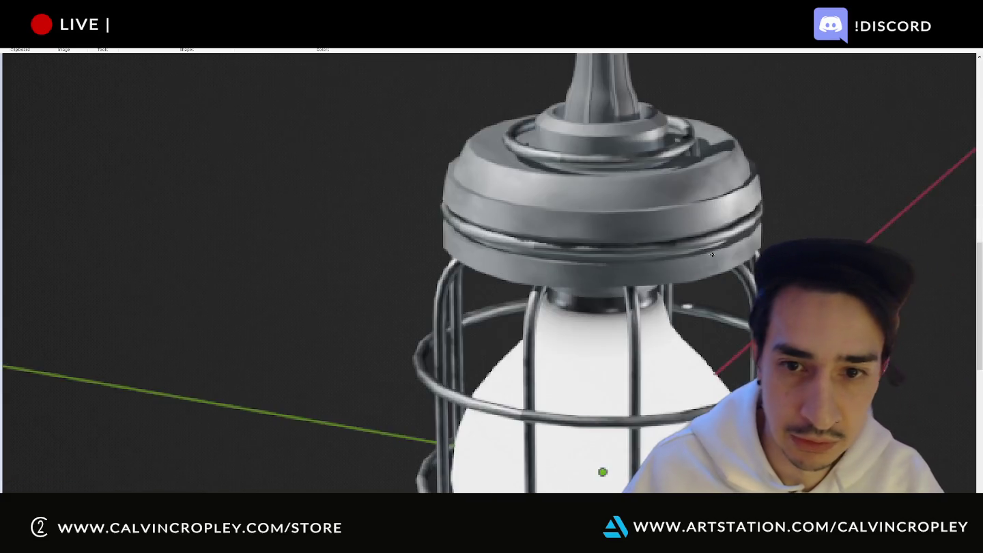
scroll(474, 270, down, 1)
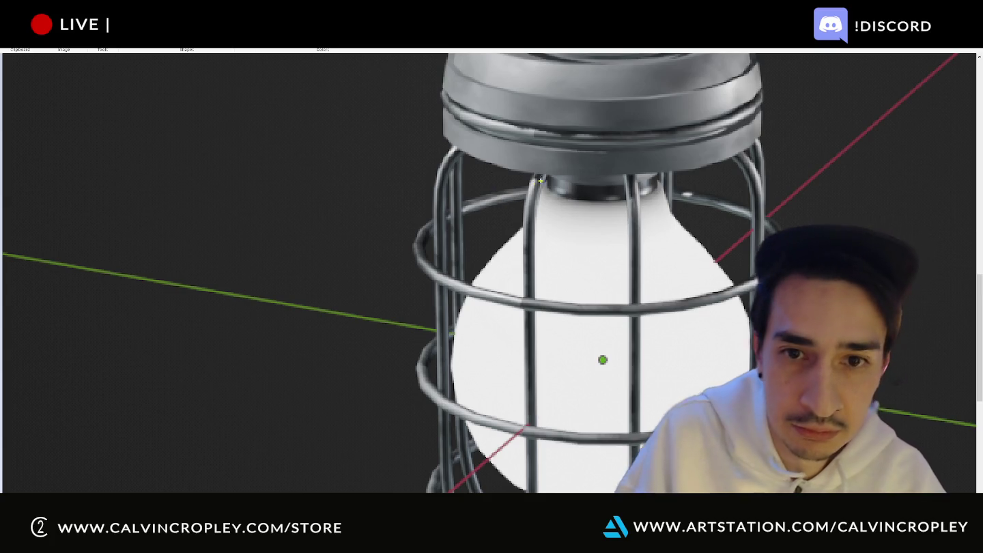
drag(535, 174, 521, 272)
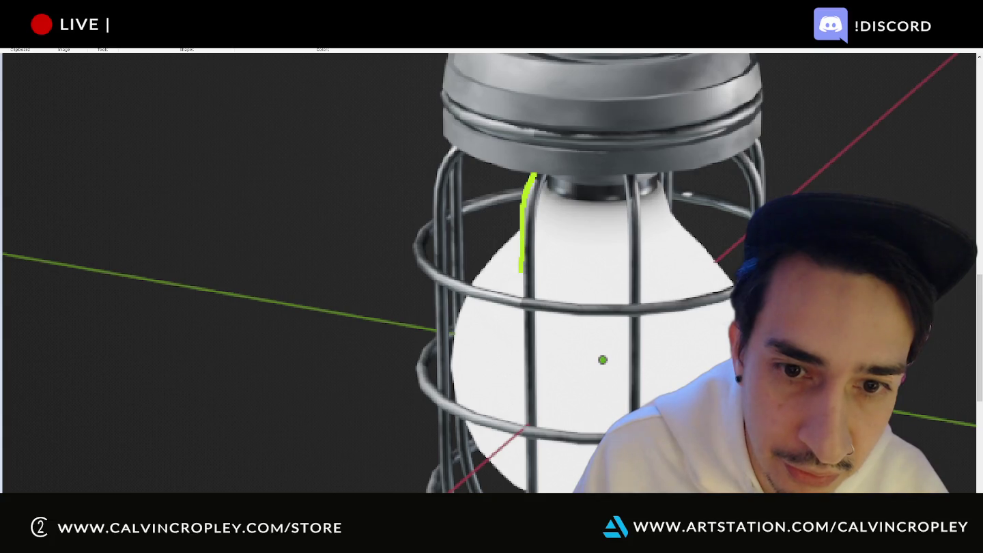
mouse_move(551, 175)
mouse_down()
mouse_move(538, 218)
mouse_move(533, 420)
mouse_up()
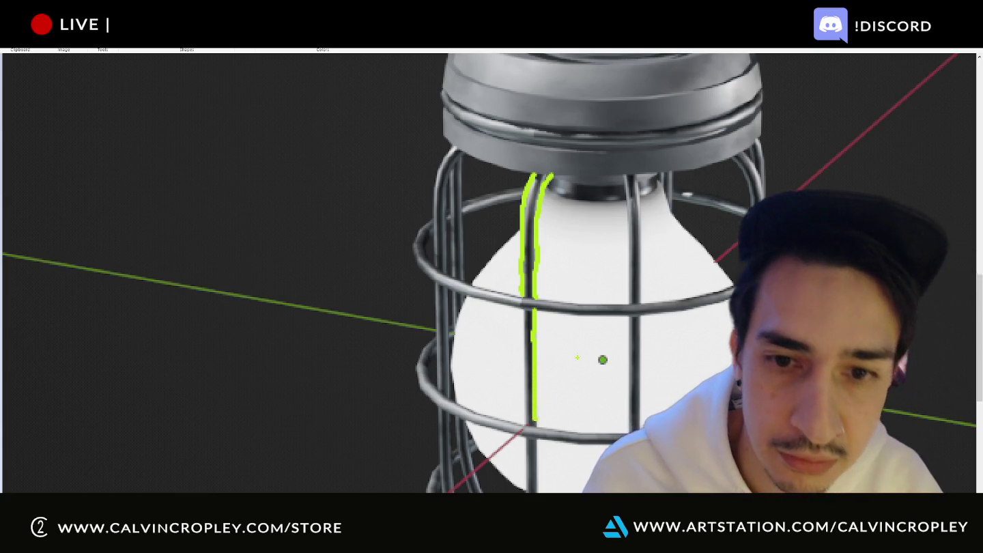
Step: Add a short green stroke at the top of the cage bar
scroll(577, 357, down, 8)
scroll(580, 351, up, 5)
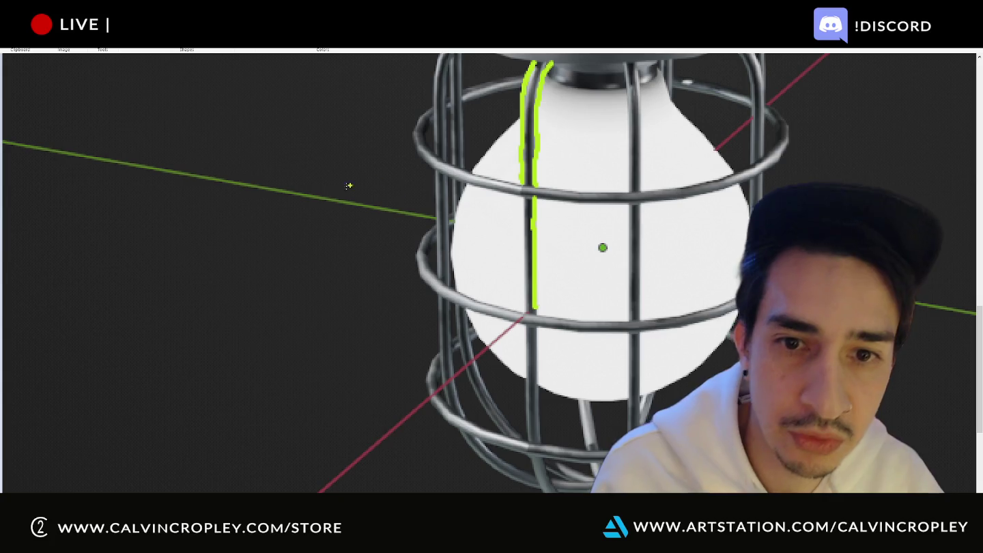
drag(531, 175, 530, 202)
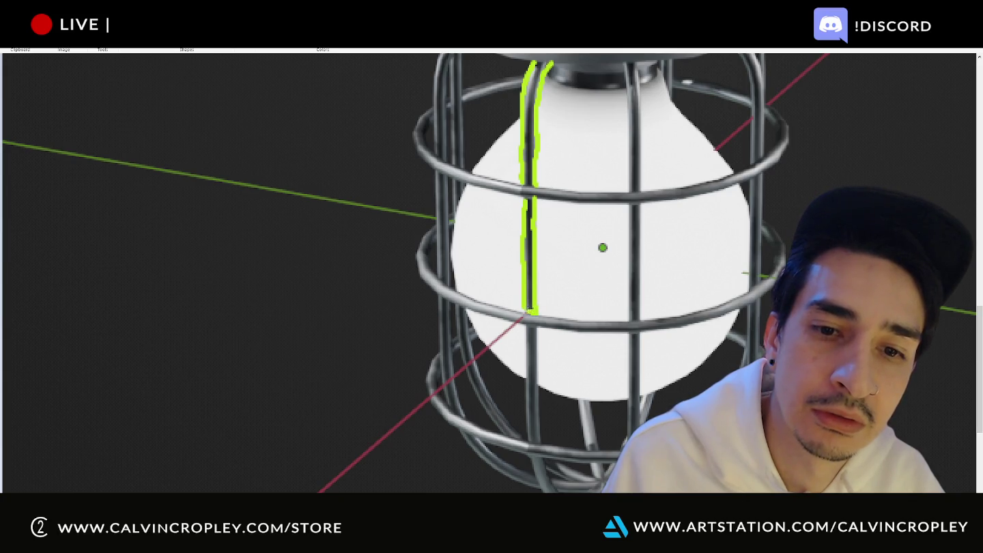
scroll(599, 249, down, 2)
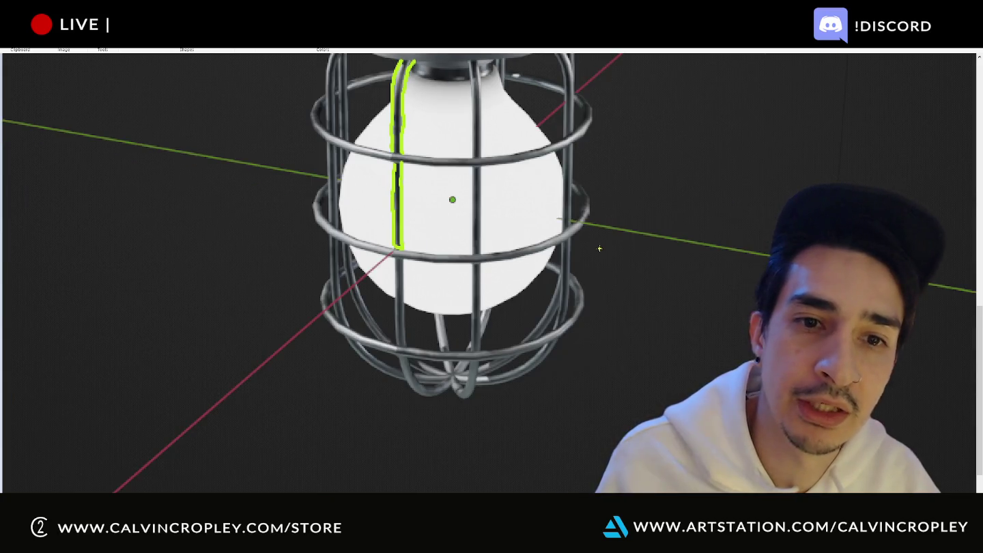
shift+scroll(604, 246, up, 4)
shift+scroll(683, 229, down, 2)
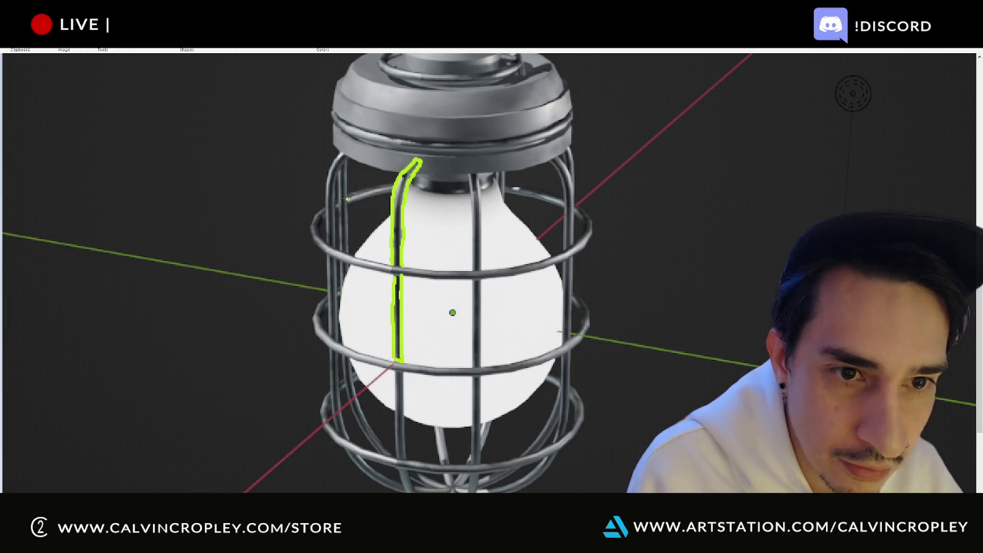
Step: Trace the upper cage ring in green, draw a small green loop beside the lamp, undo the white marks
drag(319, 213, 313, 232)
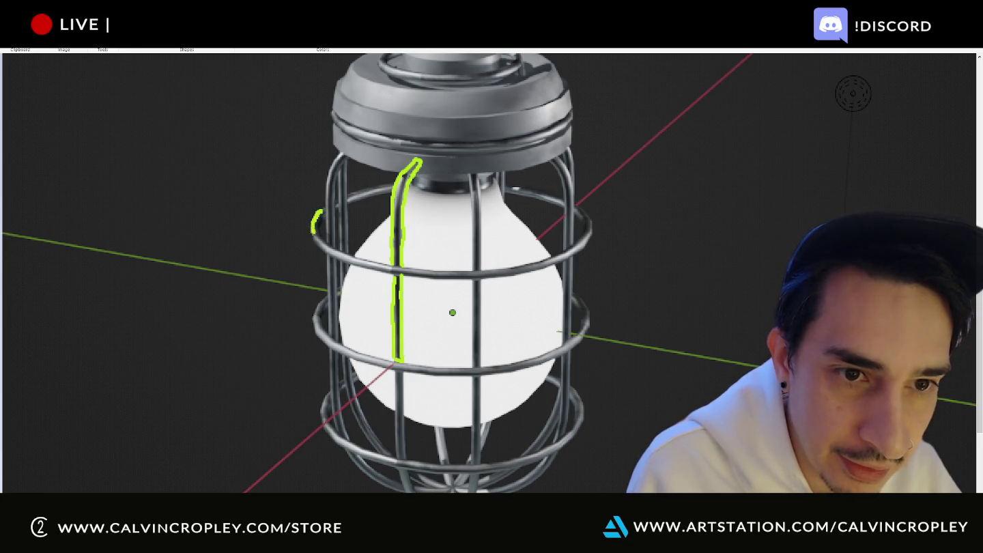
drag(382, 268, 470, 273)
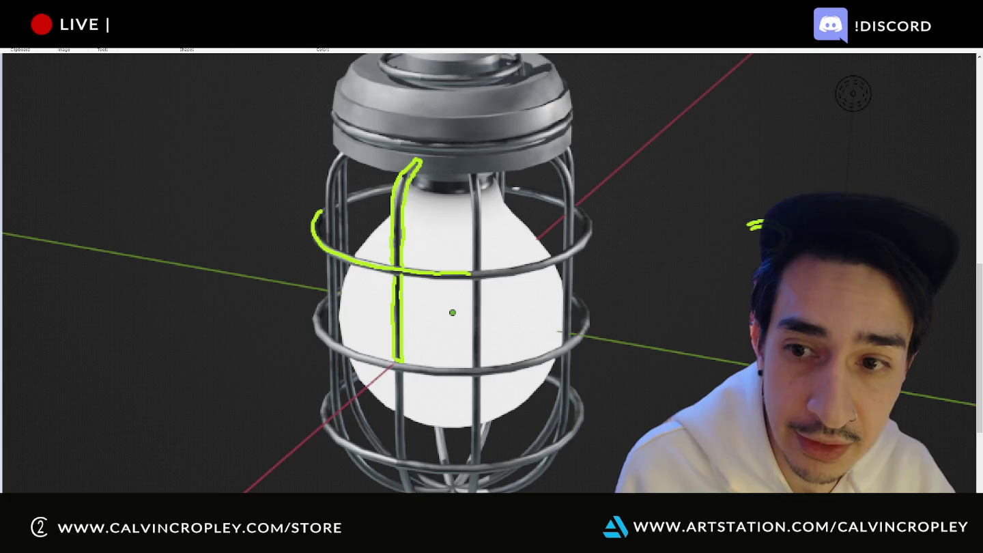
drag(751, 236, 761, 251)
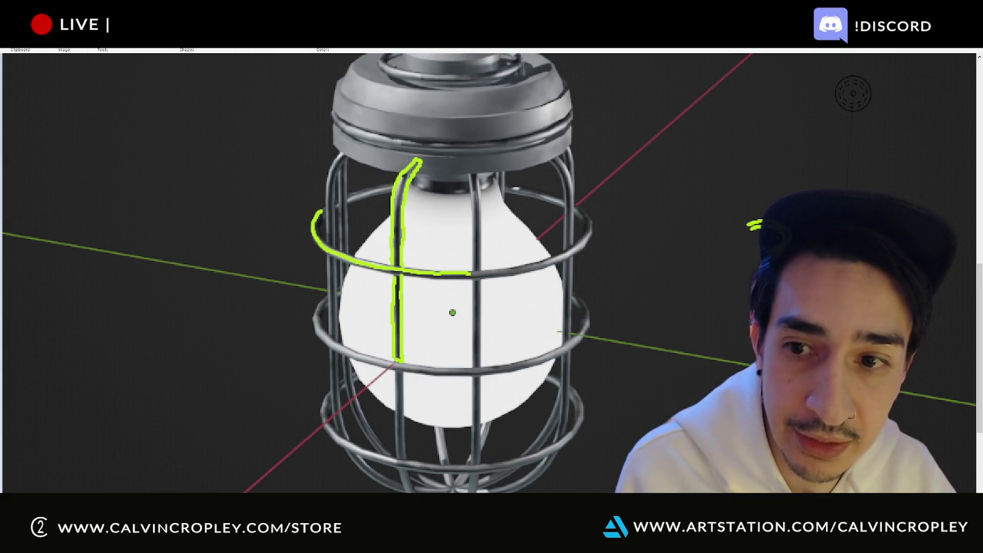
mouse_move(763, 222)
mouse_down()
mouse_move(735, 236)
mouse_move(761, 253)
mouse_up()
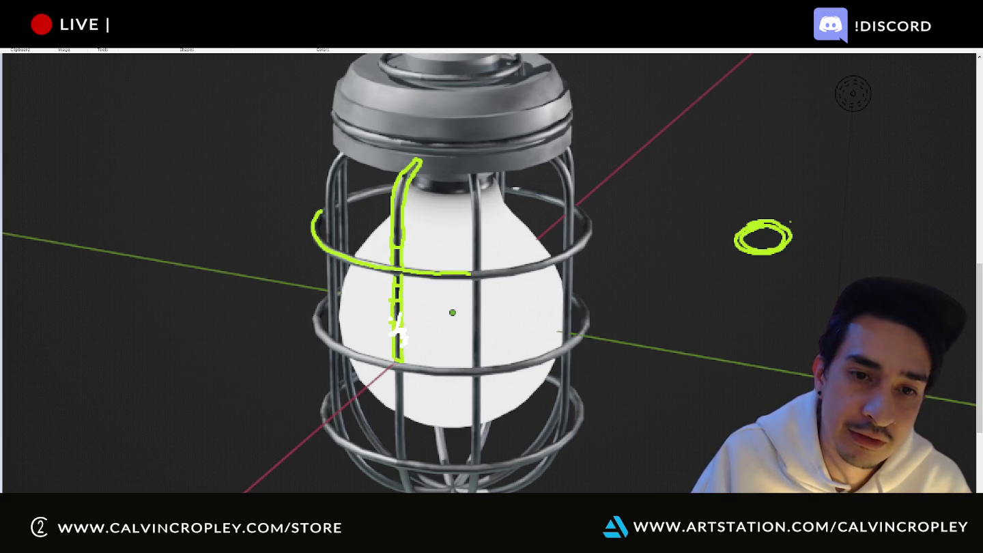
key(ctrl+z)
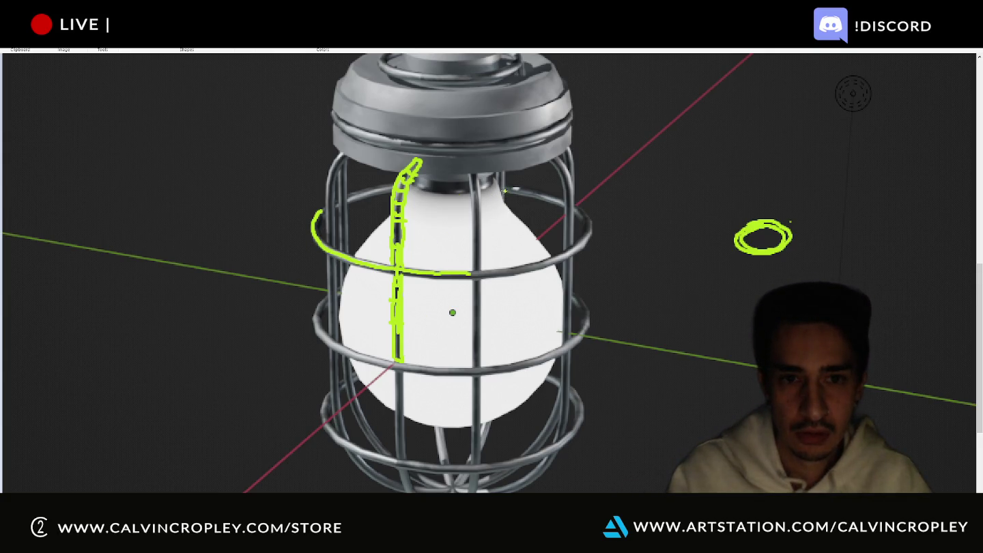
scroll(590, 114, up, 3)
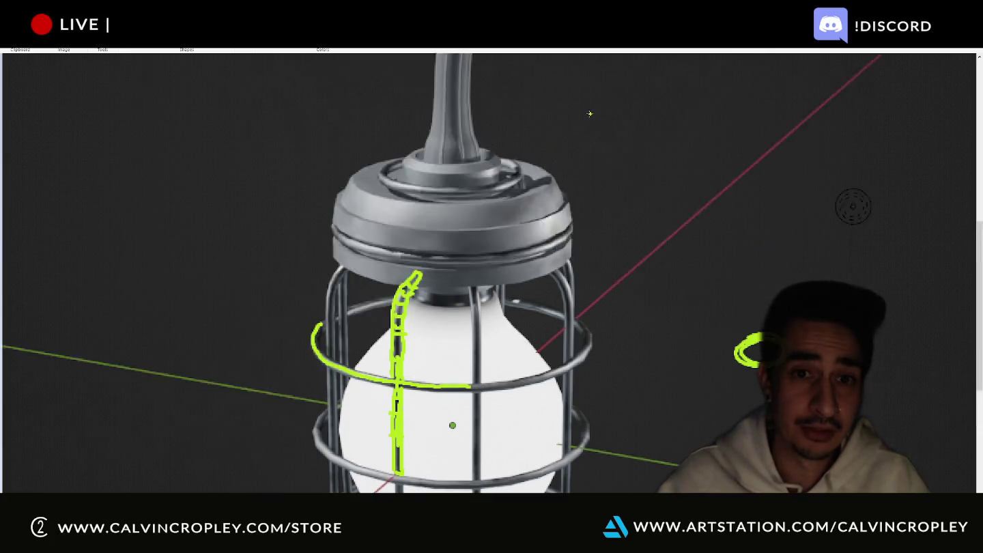
Step: Try a green stroke on the cable arc, undo it, then trace the cap's rim in green
scroll(628, 171, up, 3)
scroll(668, 229, up, 3)
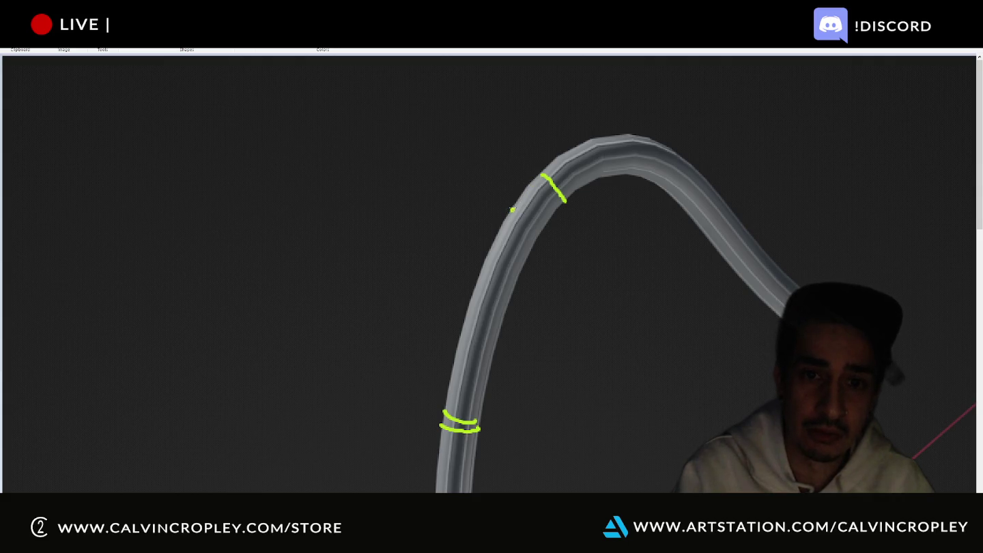
drag(531, 175, 561, 156)
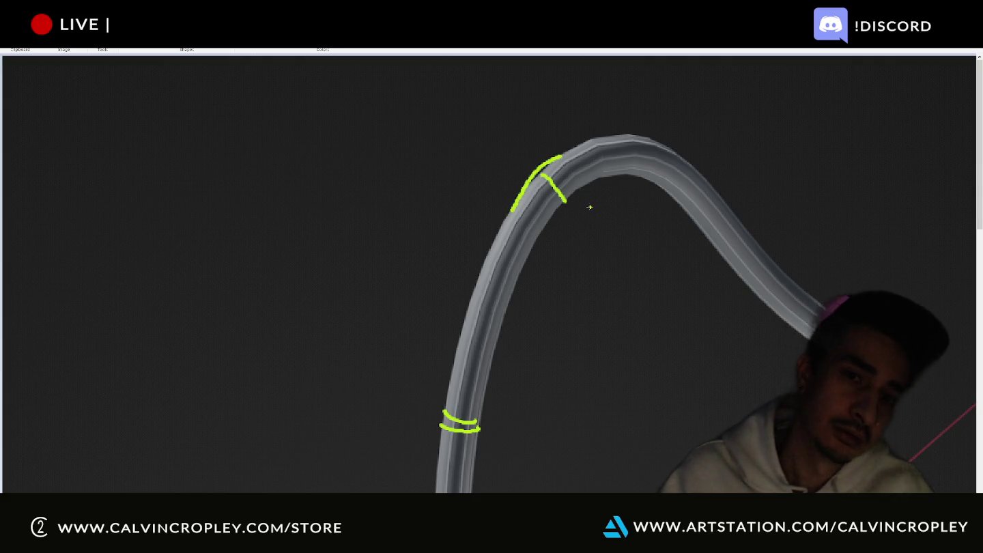
key(ctrl+z)
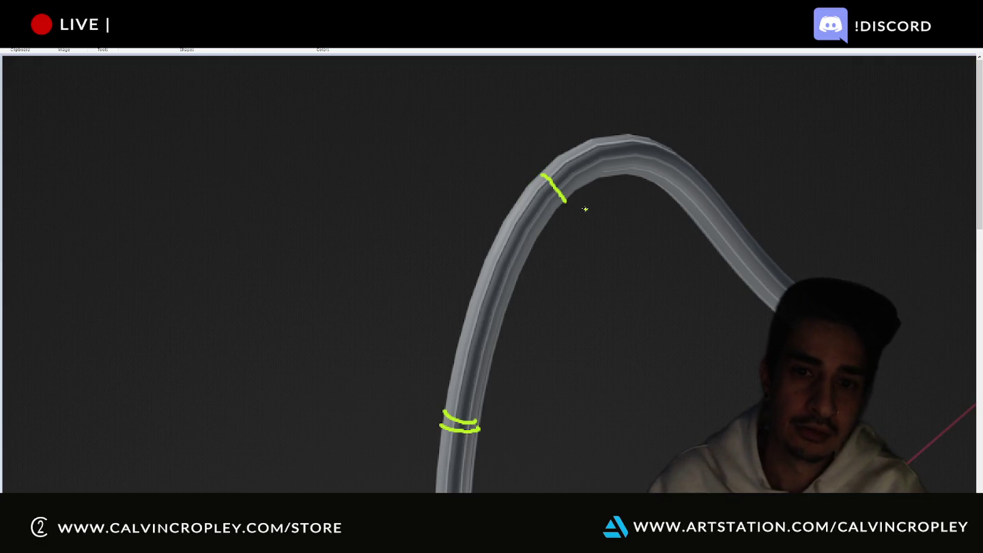
scroll(586, 209, down, 2)
scroll(584, 210, down, 3)
scroll(584, 211, down, 1)
scroll(583, 213, up, 1)
scroll(582, 211, up, 2)
scroll(552, 182, down, 5)
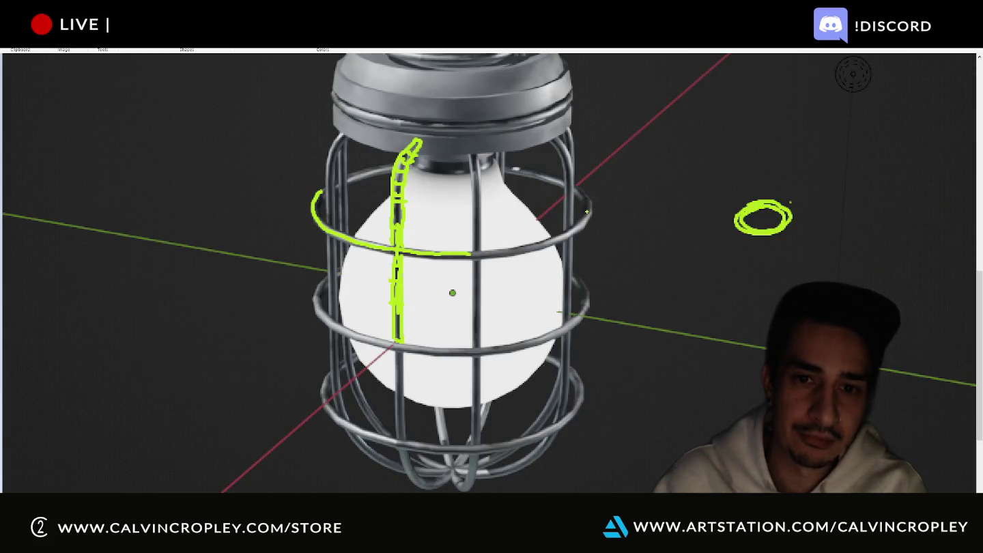
scroll(605, 281, up, 3)
scroll(648, 284, up, 2)
scroll(702, 285, down, 2)
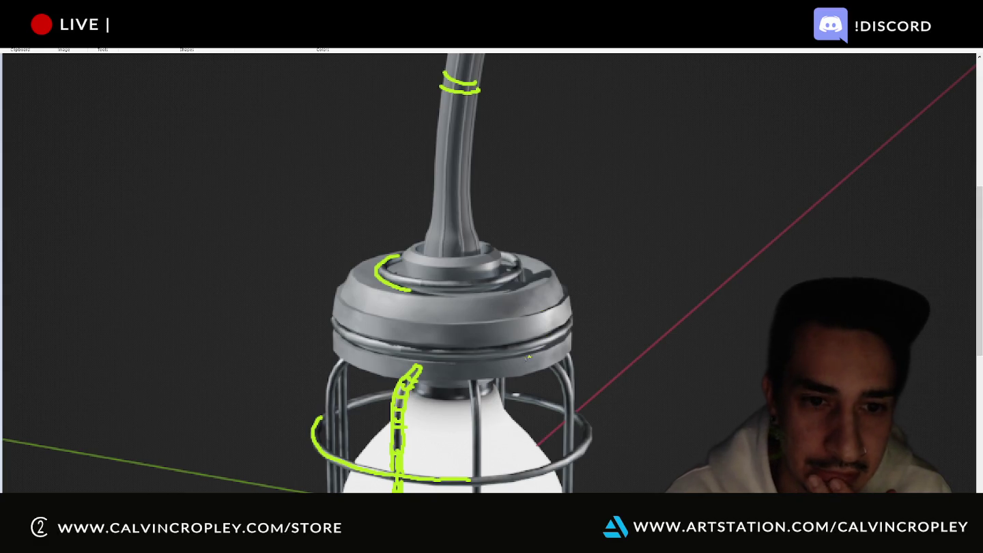
drag(470, 354, 560, 335)
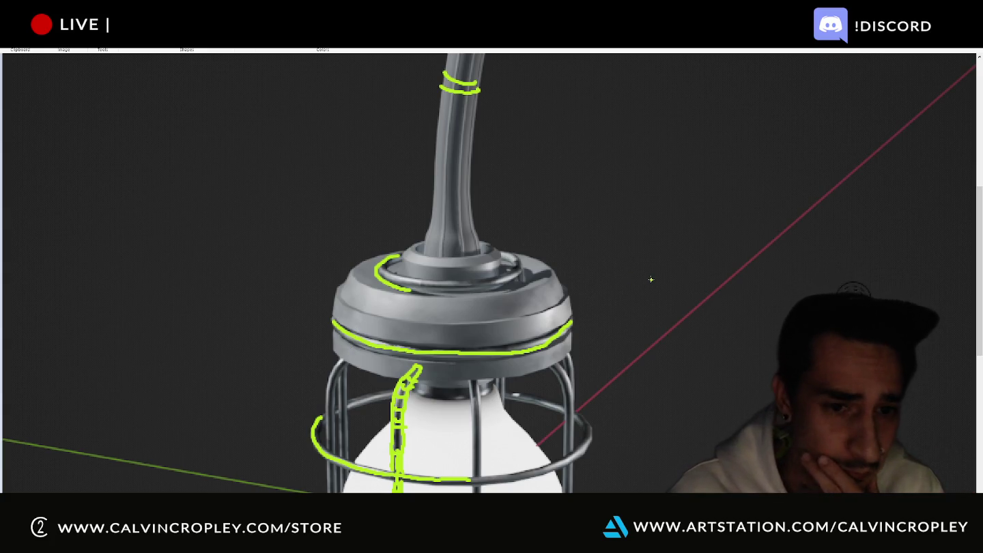
Step: Close the annotated screenshot without saving, then close the lightglobe sketch
scroll(646, 283, down, 5)
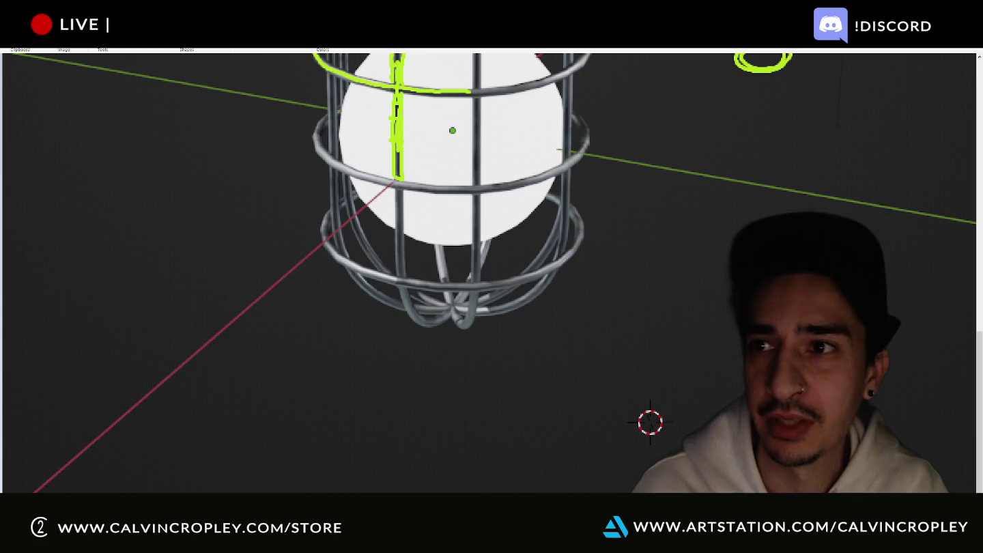
key(alt+F4)
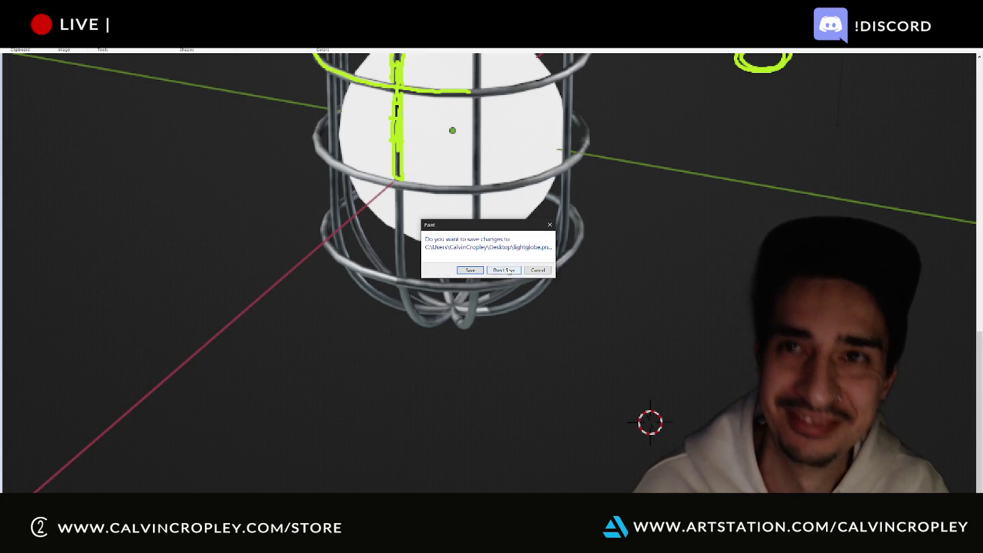
click(507, 270)
key(alt+F4)
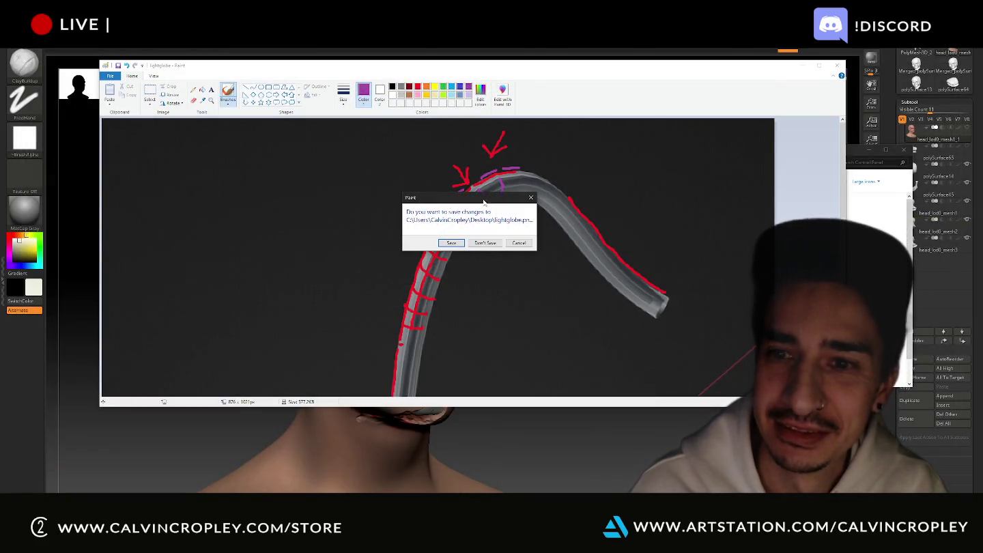